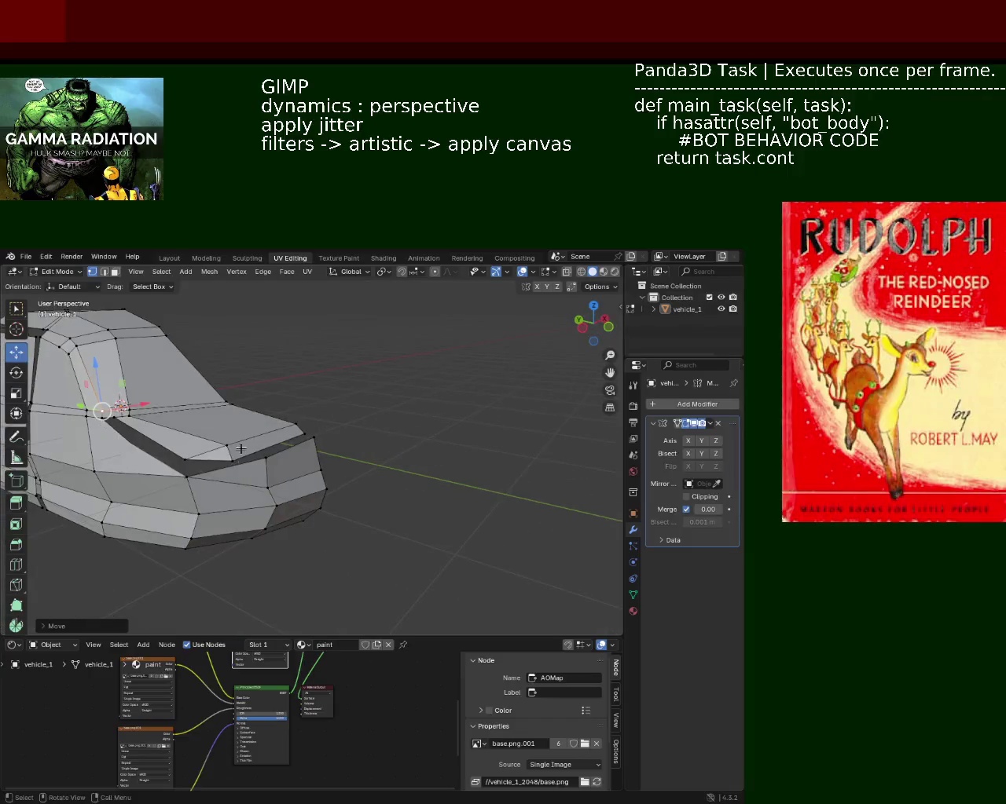
- Slide the hood's lower edge loop along the X axis
{"action": "scroll", "coordinate": [369, 432], "scroll_direction": "up", "scroll_amount": 4}
{"action": "scroll", "coordinate": [405, 389], "scroll_direction": "up", "scroll_amount": 3}
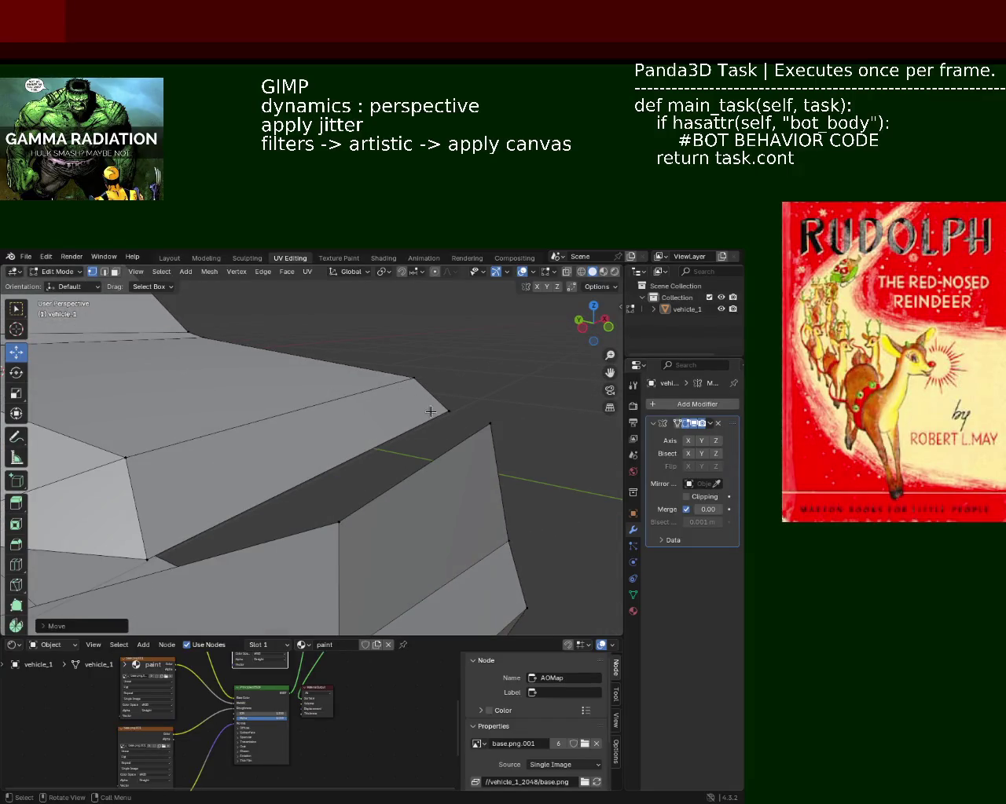
{"action": "mouse_move", "coordinate": [417, 432]}
{"action": "middle_mouse_down"}
{"action": "mouse_move", "coordinate": [301, 489]}
{"action": "mouse_move", "coordinate": [236, 463]}
{"action": "middle_mouse_up"}
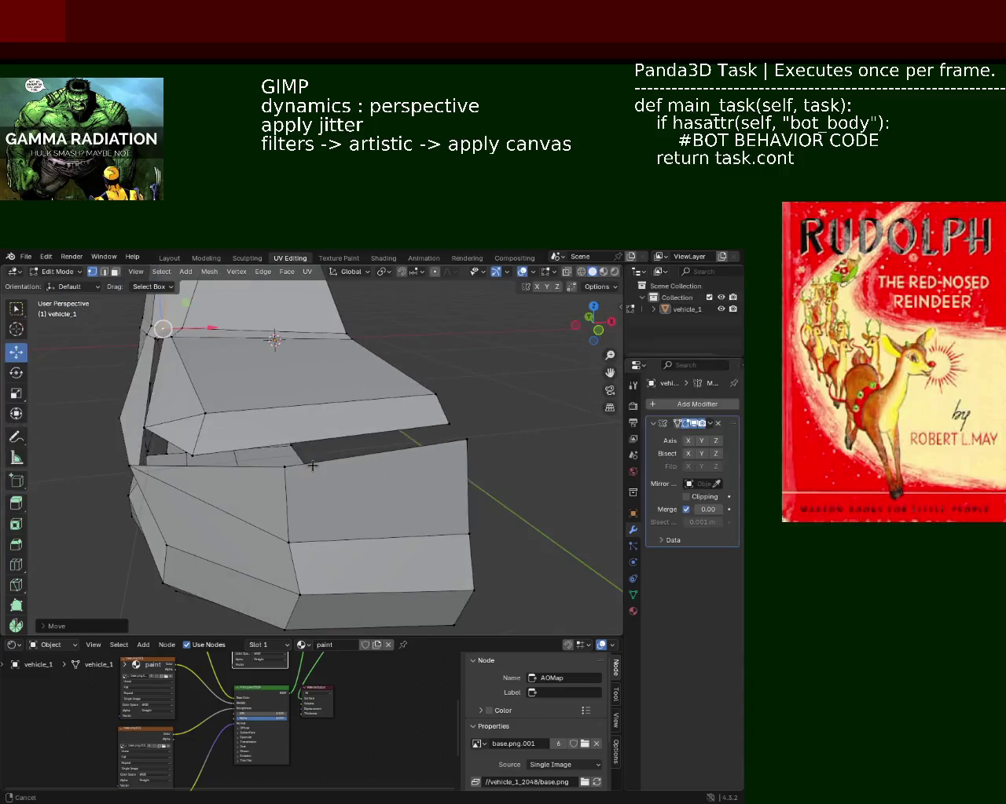
{"action": "left_click", "coordinate": [184, 451]}
{"action": "left_click", "coordinate": [118, 445], "text": "shift"}
{"action": "key", "text": "g"}
{"action": "key", "text": "x"}
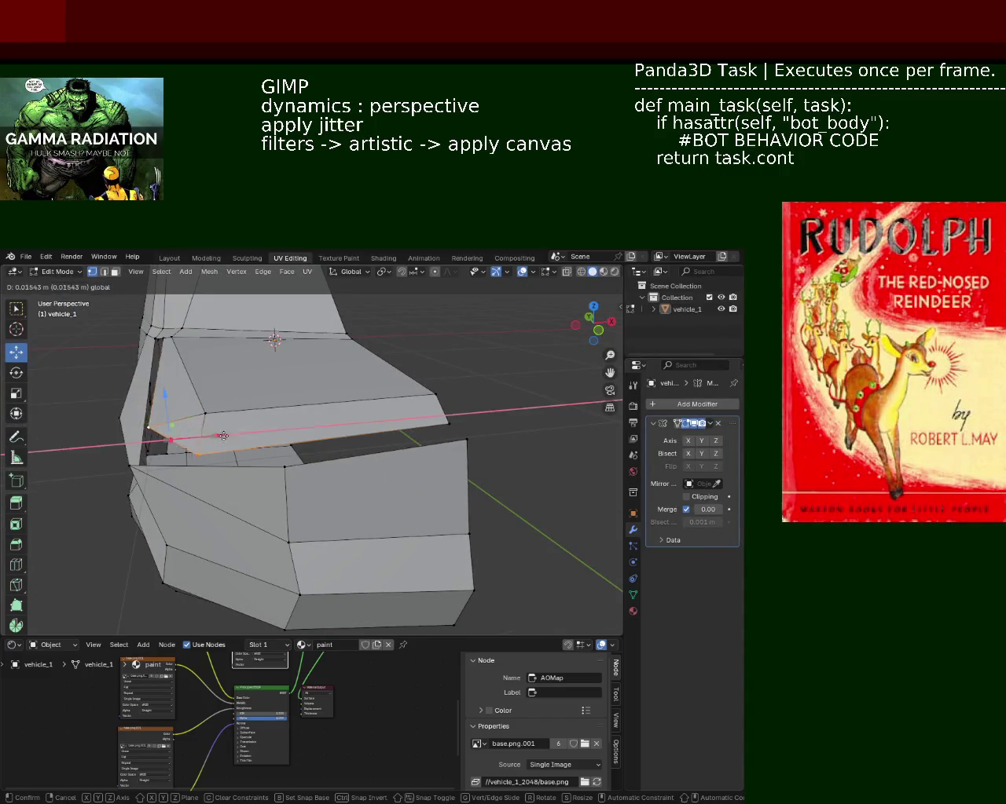
{"action": "left_click", "coordinate": [185, 403]}
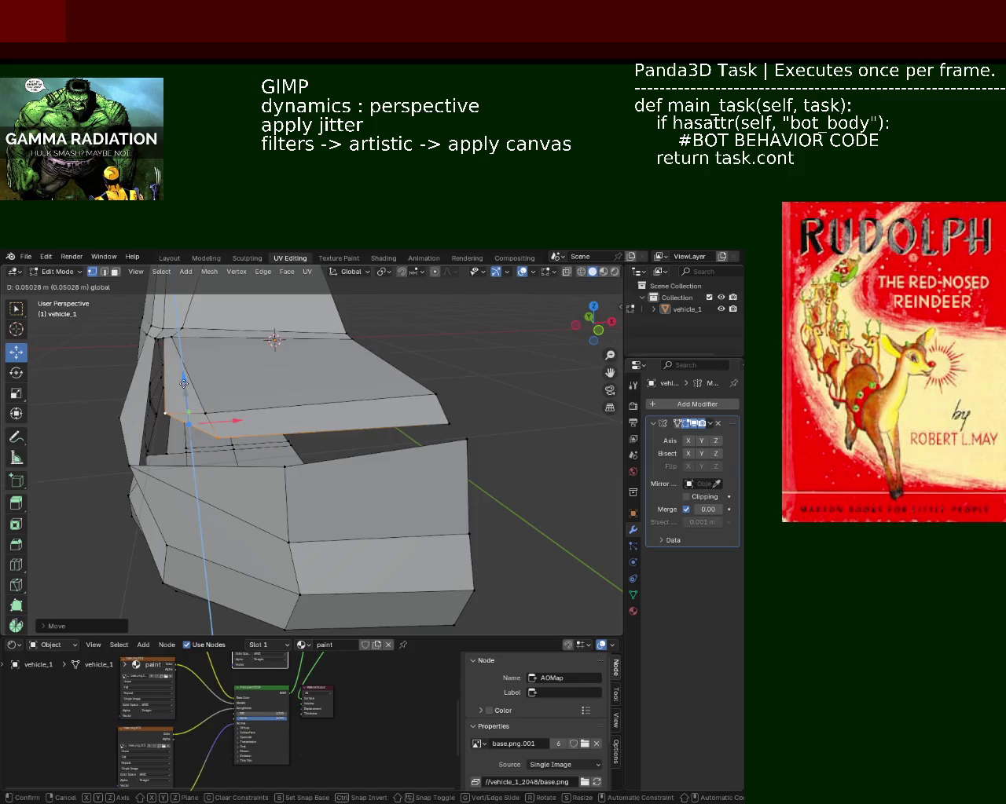
- Slide the front box's top and lower edge loops along the X axis
{"action": "left_click", "coordinate": [354, 470], "text": "alt"}
{"action": "key", "text": "g"}
{"action": "key", "text": "x"}
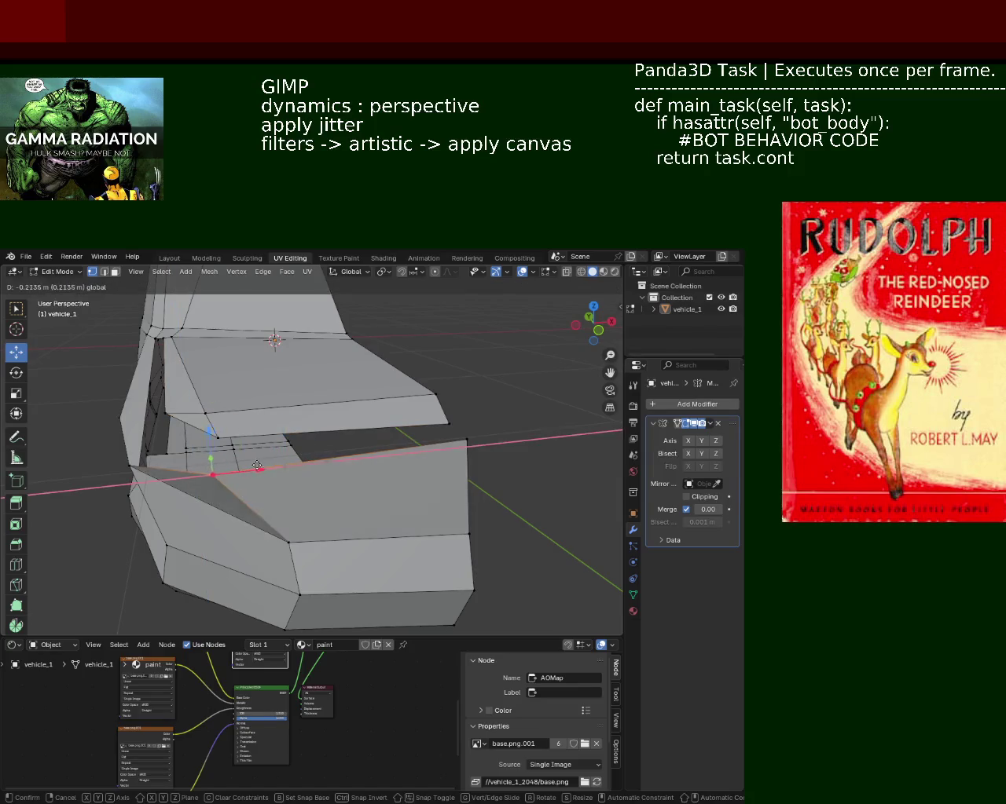
{"action": "left_click", "coordinate": [276, 466]}
{"action": "left_click", "coordinate": [294, 566], "text": "alt"}
{"action": "key", "text": "g"}
{"action": "key", "text": "x"}
{"action": "left_click", "coordinate": [266, 563]}
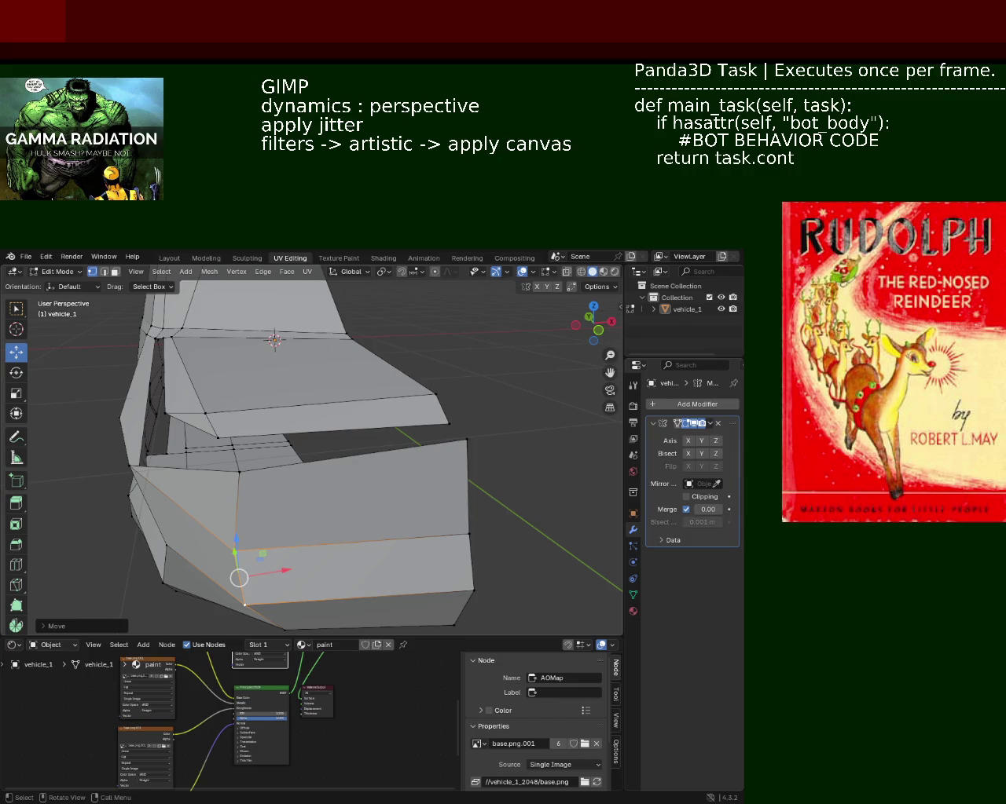
- Move the lower-left front corner vertex along the X axis
{"action": "mouse_move", "coordinate": [295, 420]}
{"action": "middle_mouse_down"}
{"action": "mouse_move", "coordinate": [293, 400]}
{"action": "mouse_move", "coordinate": [307, 399]}
{"action": "mouse_move", "coordinate": [357, 341]}
{"action": "mouse_move", "coordinate": [296, 445]}
{"action": "mouse_move", "coordinate": [246, 489]}
{"action": "middle_mouse_up"}
{"action": "left_click", "coordinate": [220, 500]}
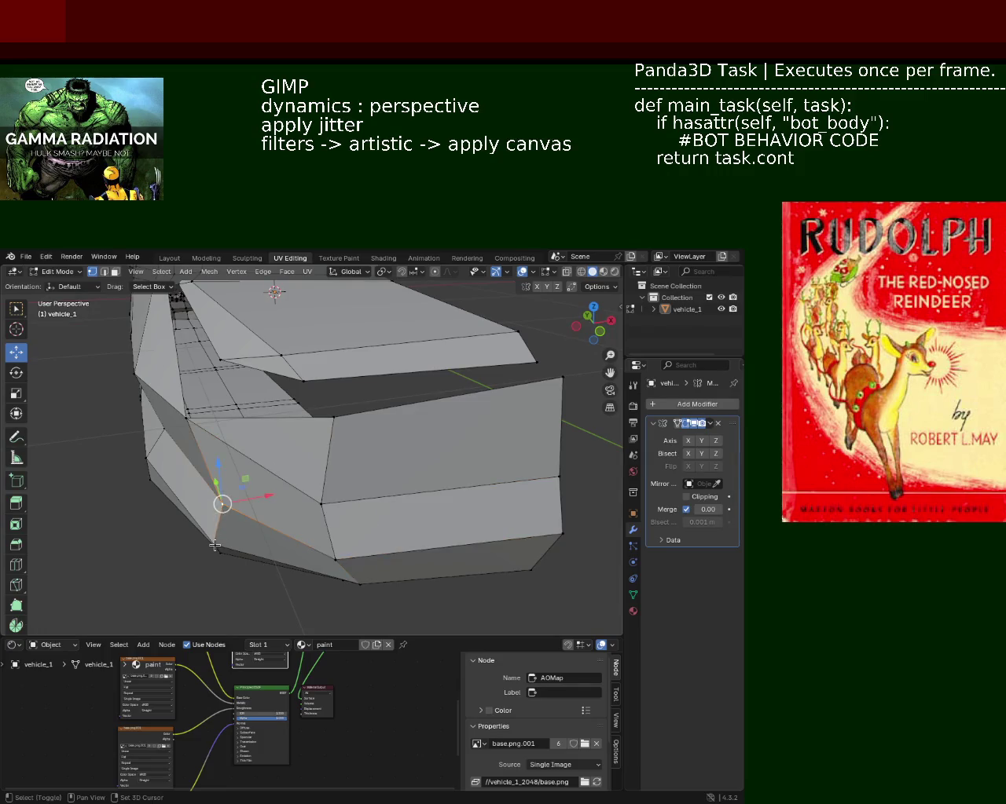
{"action": "left_click", "coordinate": [218, 531], "text": "shift"}
{"action": "key", "text": "g"}
{"action": "key", "text": "x"}
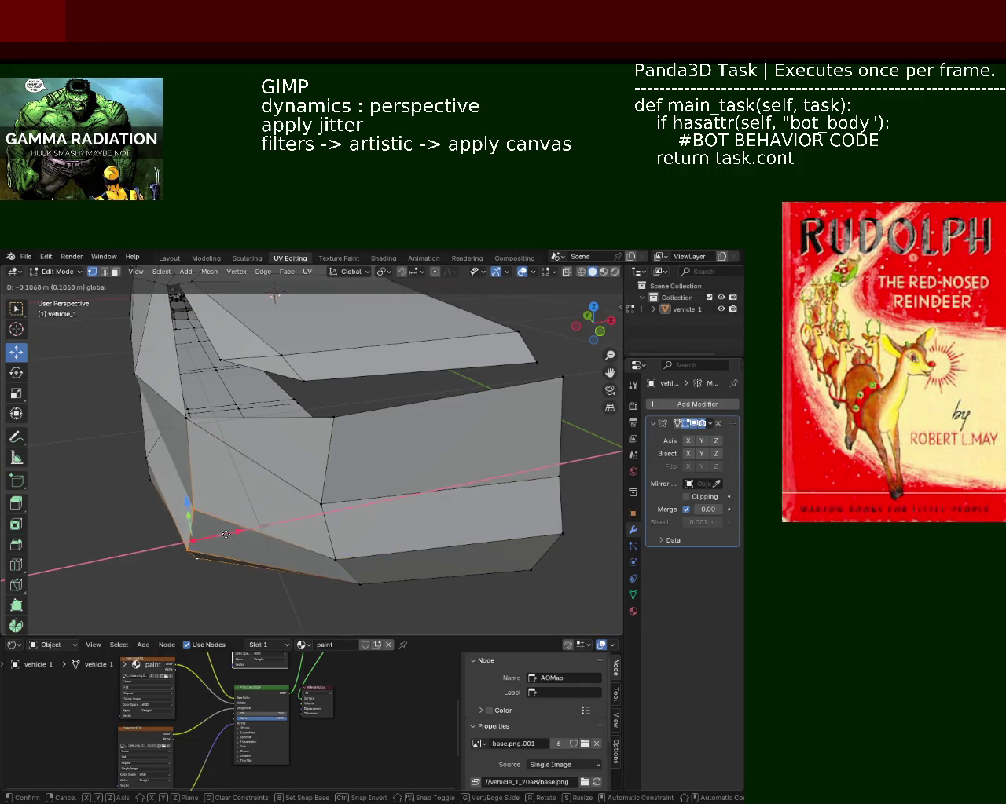
{"action": "left_click", "coordinate": [193, 539]}
- Reposition a vertex on the car's side
{"action": "scroll", "coordinate": [224, 420], "scroll_direction": "up", "scroll_amount": 3}
{"action": "middle_click_drag", "start_coordinate": [225, 420], "coordinate": [260, 448]}
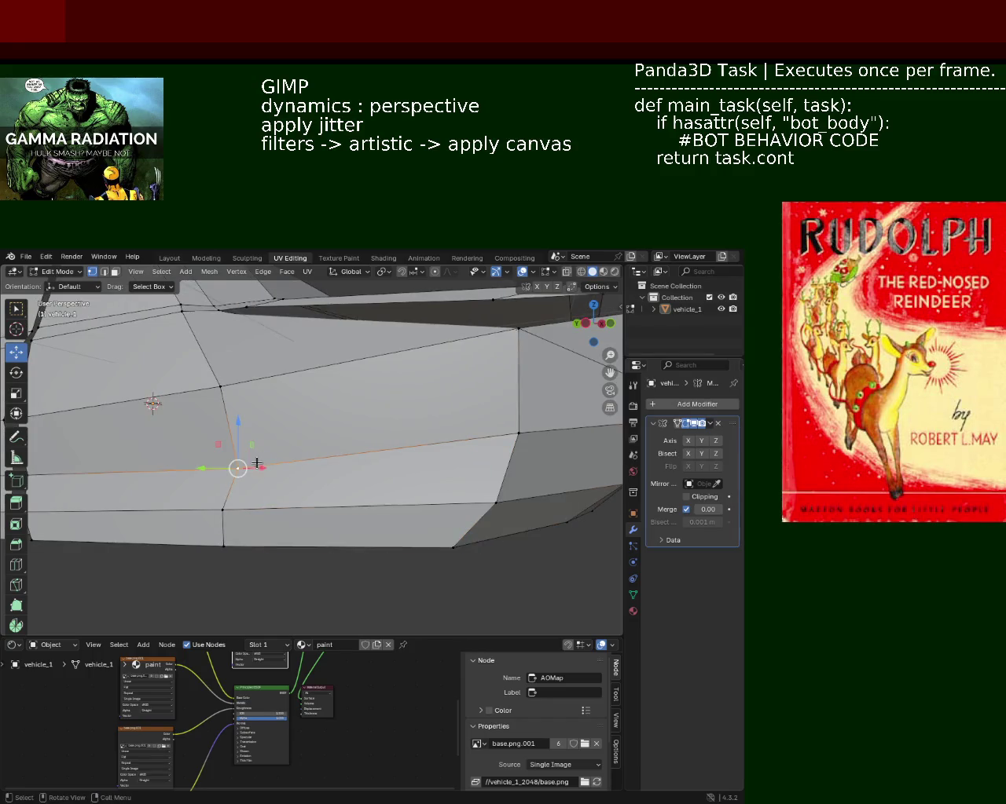
{"action": "scroll", "coordinate": [460, 370], "scroll_direction": "down", "scroll_amount": 5}
{"action": "mouse_move", "coordinate": [386, 398]}
{"action": "middle_mouse_down"}
{"action": "mouse_move", "coordinate": [362, 424]}
{"action": "mouse_move", "coordinate": [341, 478]}
{"action": "middle_mouse_up"}
{"action": "scroll", "coordinate": [380, 394], "scroll_direction": "up", "scroll_amount": 5}
{"action": "left_click", "coordinate": [323, 465]}
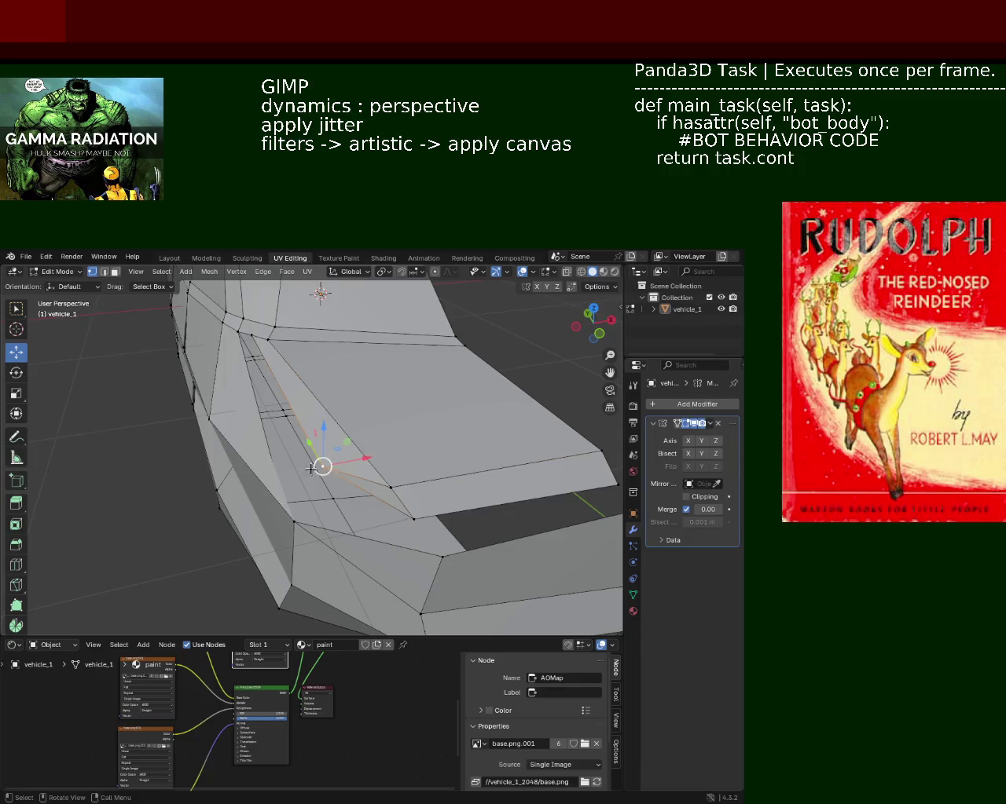
{"action": "key", "text": "g"}
{"action": "left_click", "coordinate": [337, 451]}
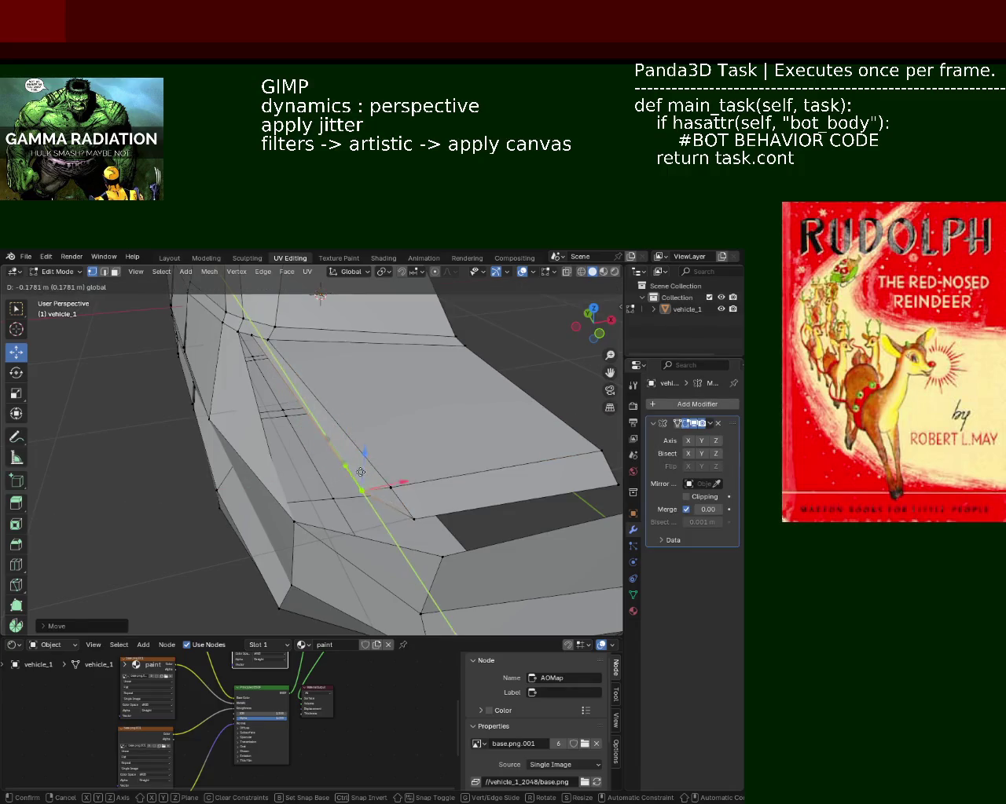
- Drop the hood-corner vertex lower
{"action": "mouse_move", "coordinate": [336, 450]}
{"action": "middle_mouse_down"}
{"action": "mouse_move", "coordinate": [337, 422]}
{"action": "mouse_move", "coordinate": [360, 429]}
{"action": "mouse_move", "coordinate": [393, 382]}
{"action": "mouse_move", "coordinate": [225, 417]}
{"action": "mouse_move", "coordinate": [180, 393]}
{"action": "mouse_move", "coordinate": [371, 449]}
{"action": "middle_mouse_up"}
{"action": "left_click", "coordinate": [454, 429]}
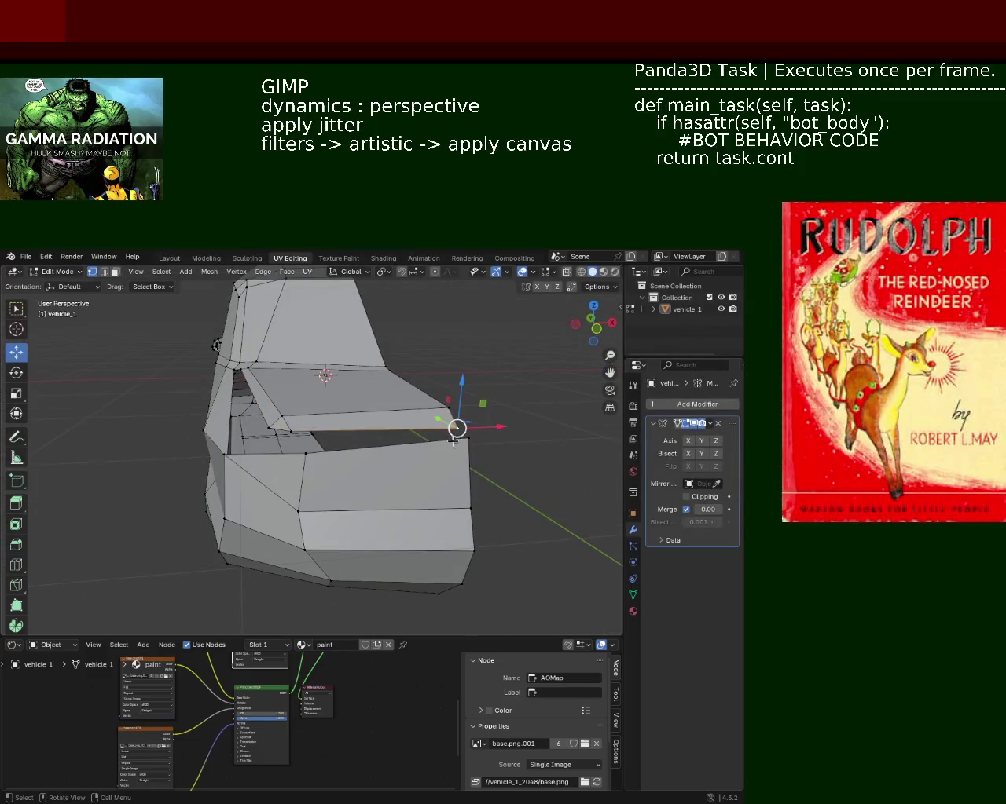
{"action": "key", "text": "g"}
{"action": "left_click", "coordinate": [470, 410]}
- Slide the hood's bottom edge about 0.092 m along the X axis
{"action": "middle_click_drag", "start_coordinate": [470, 410], "coordinate": [276, 431]}
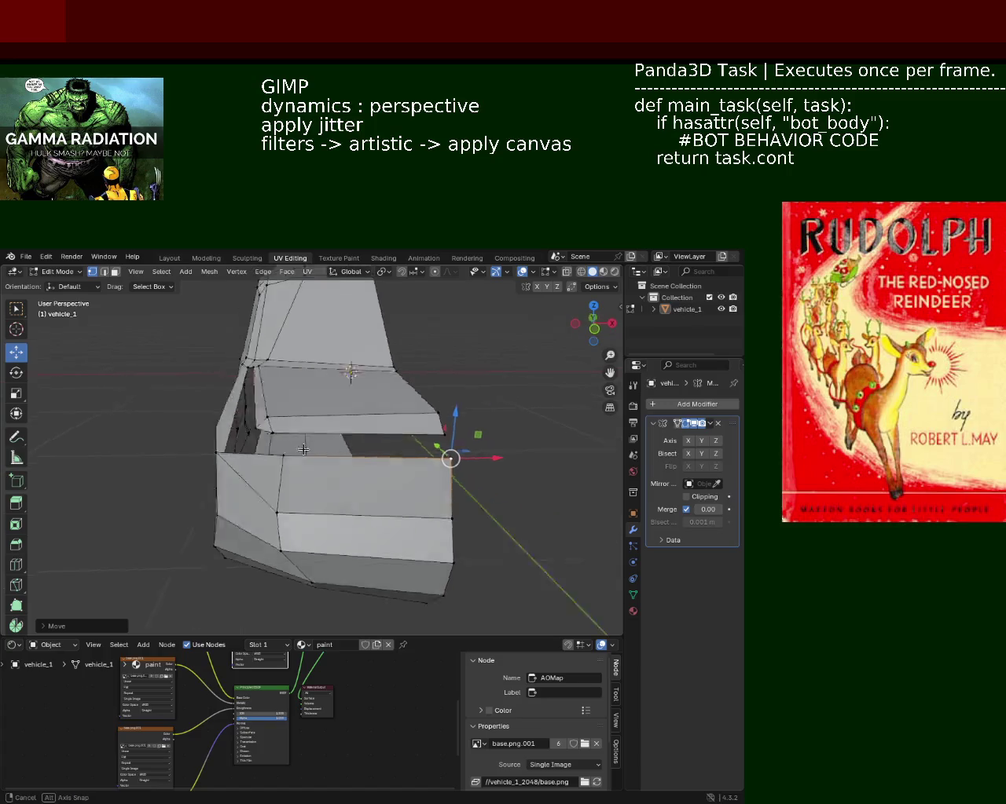
{"action": "left_click", "coordinate": [268, 422]}
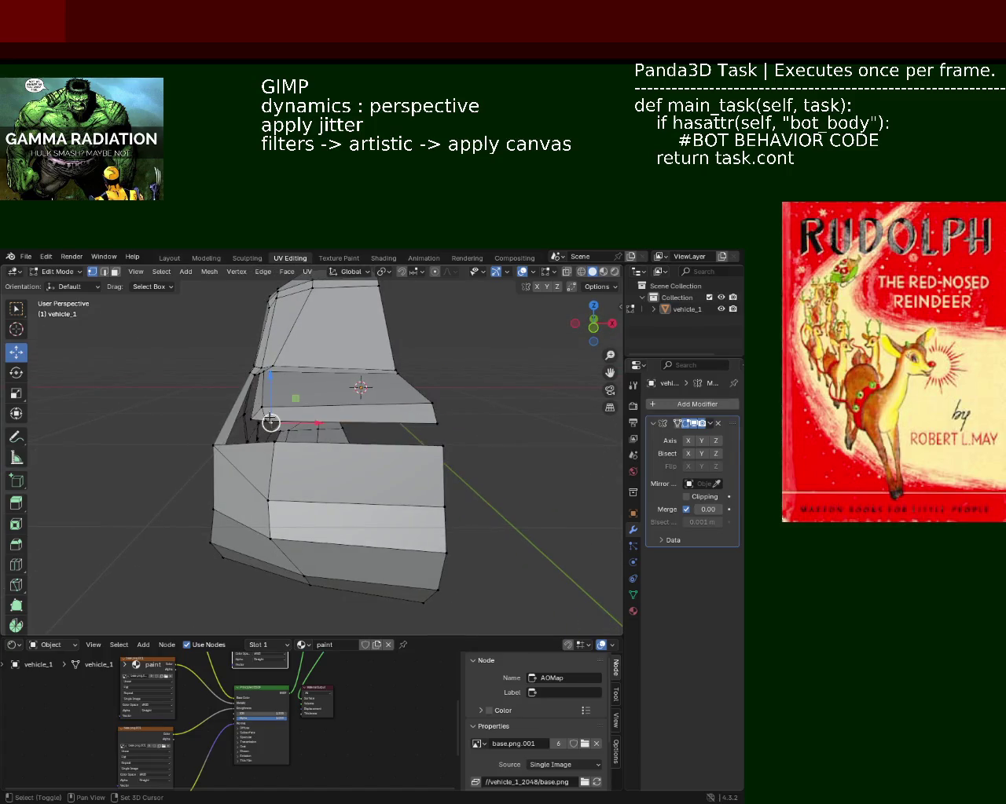
{"action": "left_click", "coordinate": [262, 418], "text": "shift"}
{"action": "left_click", "coordinate": [264, 421], "text": "shift"}
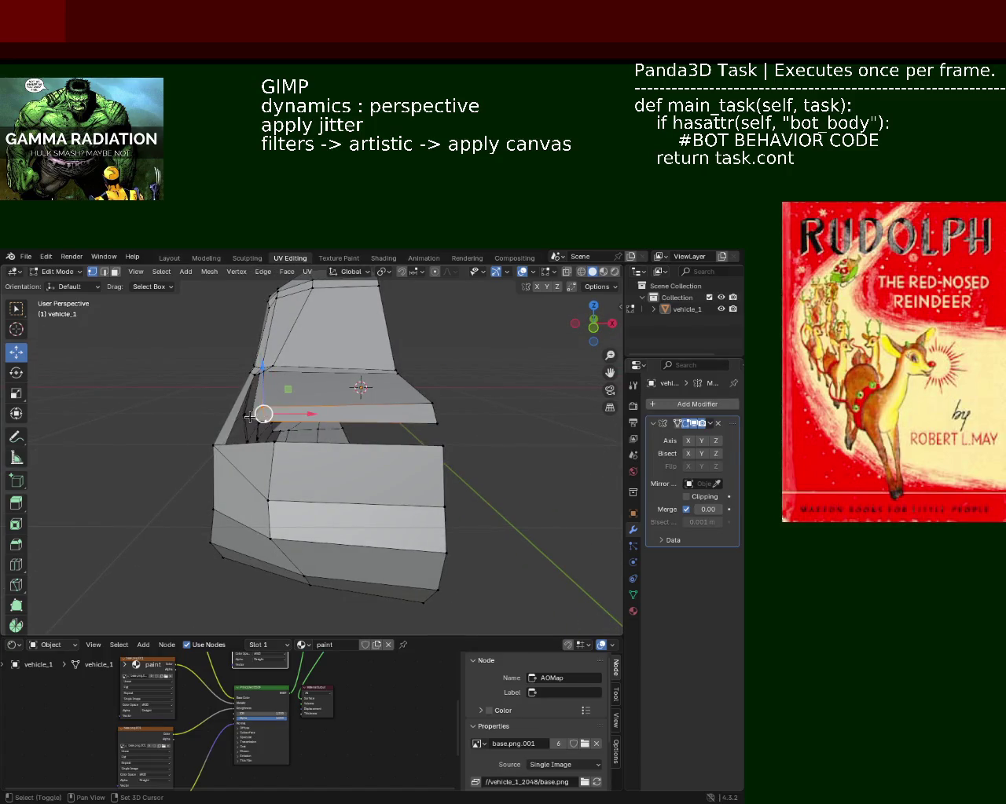
{"action": "key", "text": "g"}
{"action": "key", "text": "x"}
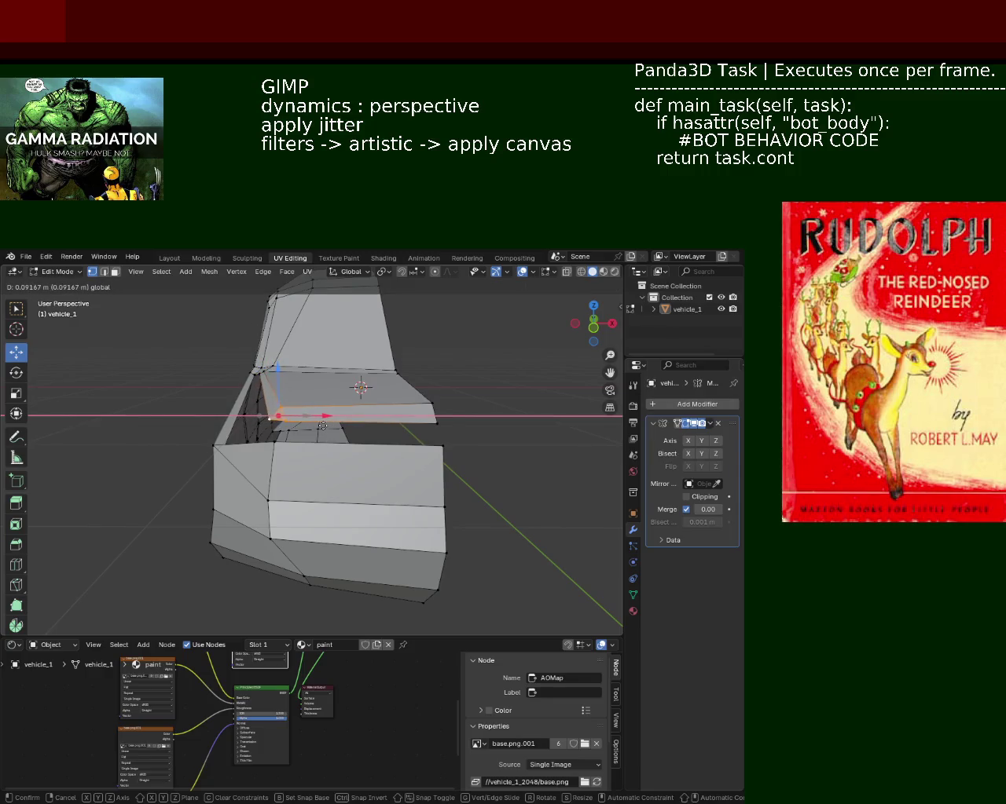
{"action": "left_click", "coordinate": [327, 426]}
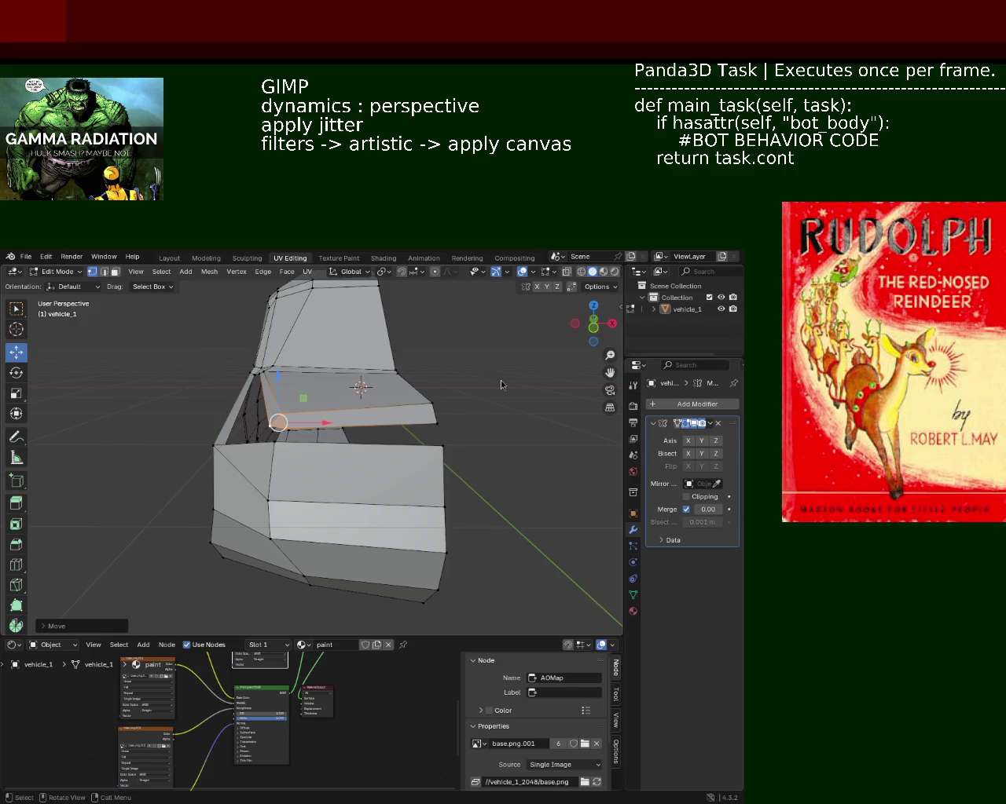
- Lower the right-front hood vertex along Z
{"action": "left_click", "coordinate": [436, 421]}
{"action": "left_click_drag", "start_coordinate": [438, 370], "coordinate": [438, 379]}
{"action": "middle_click_drag", "start_coordinate": [438, 379], "coordinate": [425, 440]}
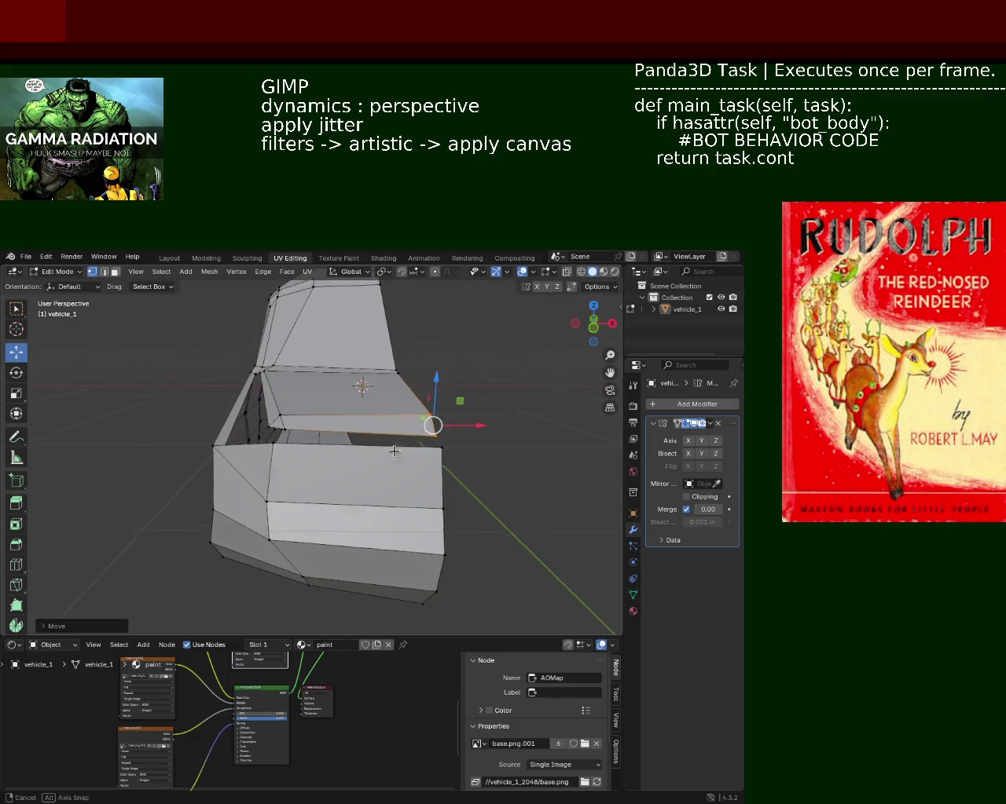
{"action": "mouse_move", "coordinate": [388, 479]}
{"action": "middle_mouse_down"}
{"action": "mouse_move", "coordinate": [353, 438]}
{"action": "mouse_move", "coordinate": [322, 430]}
{"action": "mouse_move", "coordinate": [424, 436]}
{"action": "middle_mouse_up"}
- Move the hood-corner vertex along the Z and Y axes
{"action": "left_click", "coordinate": [437, 440]}
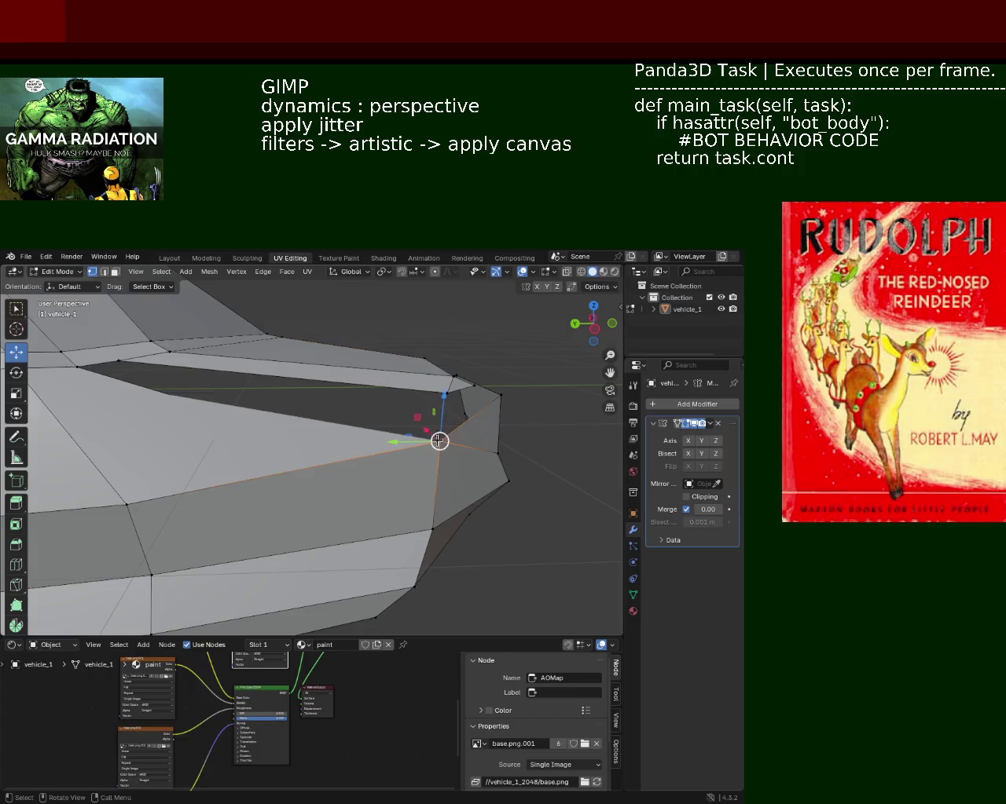
{"action": "key", "text": "g"}
{"action": "key", "text": "z"}
{"action": "left_click", "coordinate": [432, 362]}
{"action": "key", "text": "g"}
{"action": "key", "text": "y"}
{"action": "left_click", "coordinate": [416, 404]}
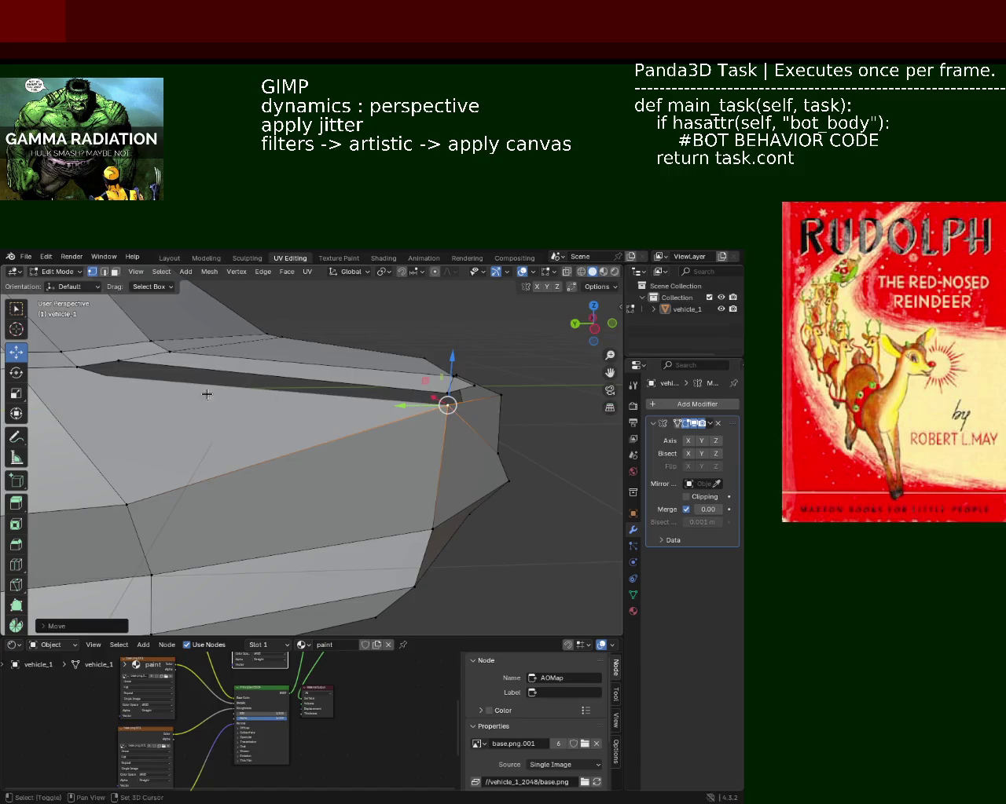
{"action": "scroll", "coordinate": [299, 438], "scroll_direction": "up", "scroll_amount": 3}
- Delete the large face beside the hood gap using Edges & Faces only
{"action": "left_click", "coordinate": [104, 272]}
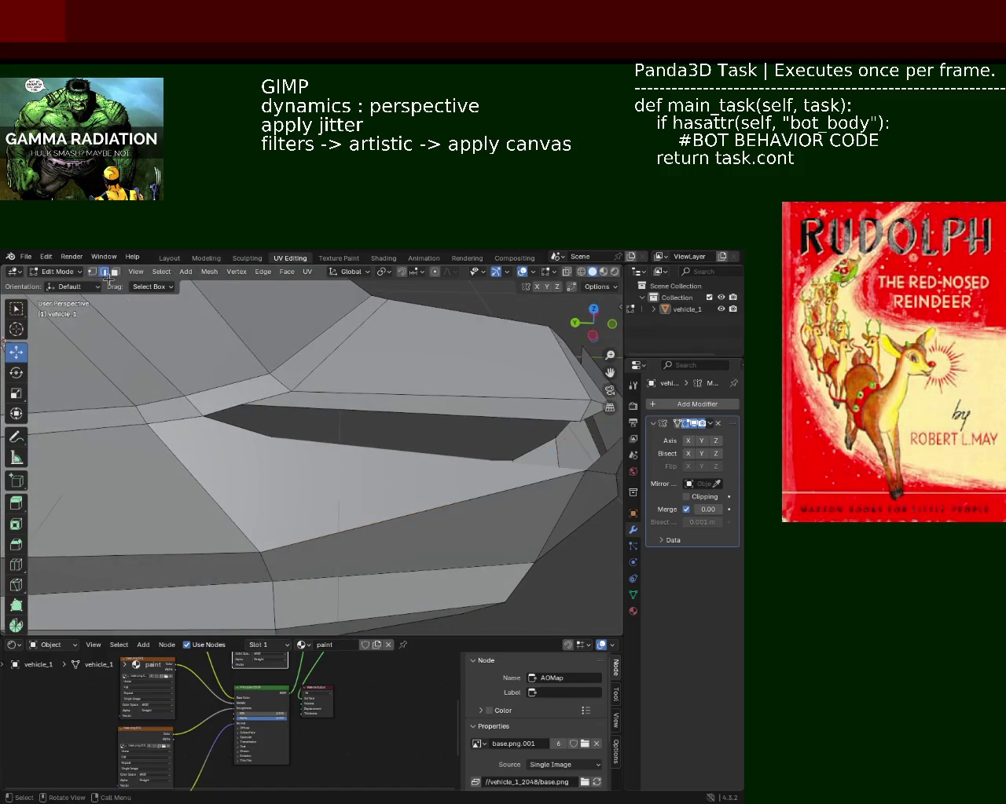
{"action": "left_click", "coordinate": [173, 418]}
{"action": "left_click", "coordinate": [92, 272]}
{"action": "mouse_move", "coordinate": [290, 483]}
{"action": "middle_mouse_down"}
{"action": "mouse_move", "coordinate": [274, 456]}
{"action": "mouse_move", "coordinate": [276, 469]}
{"action": "middle_mouse_up"}
{"action": "left_click", "coordinate": [115, 272]}
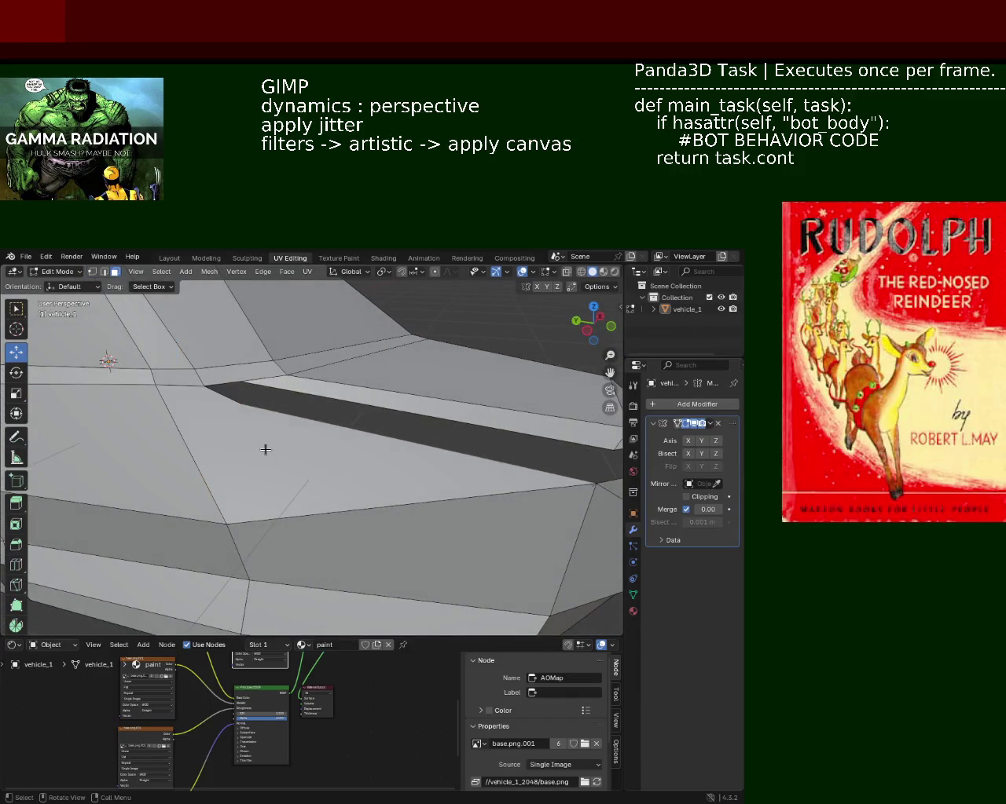
{"action": "left_click", "coordinate": [265, 449]}
{"action": "key", "text": "x"}
{"action": "left_click", "coordinate": [250, 409]}
{"action": "mouse_move", "coordinate": [306, 434]}
{"action": "middle_mouse_down"}
{"action": "mouse_move", "coordinate": [370, 490]}
{"action": "mouse_move", "coordinate": [366, 418]}
{"action": "mouse_move", "coordinate": [379, 428]}
{"action": "mouse_move", "coordinate": [307, 450]}
{"action": "mouse_move", "coordinate": [314, 485]}
{"action": "middle_mouse_up"}
- Fill a new face between three vertices on the hole's border
{"action": "left_click", "coordinate": [91, 272]}
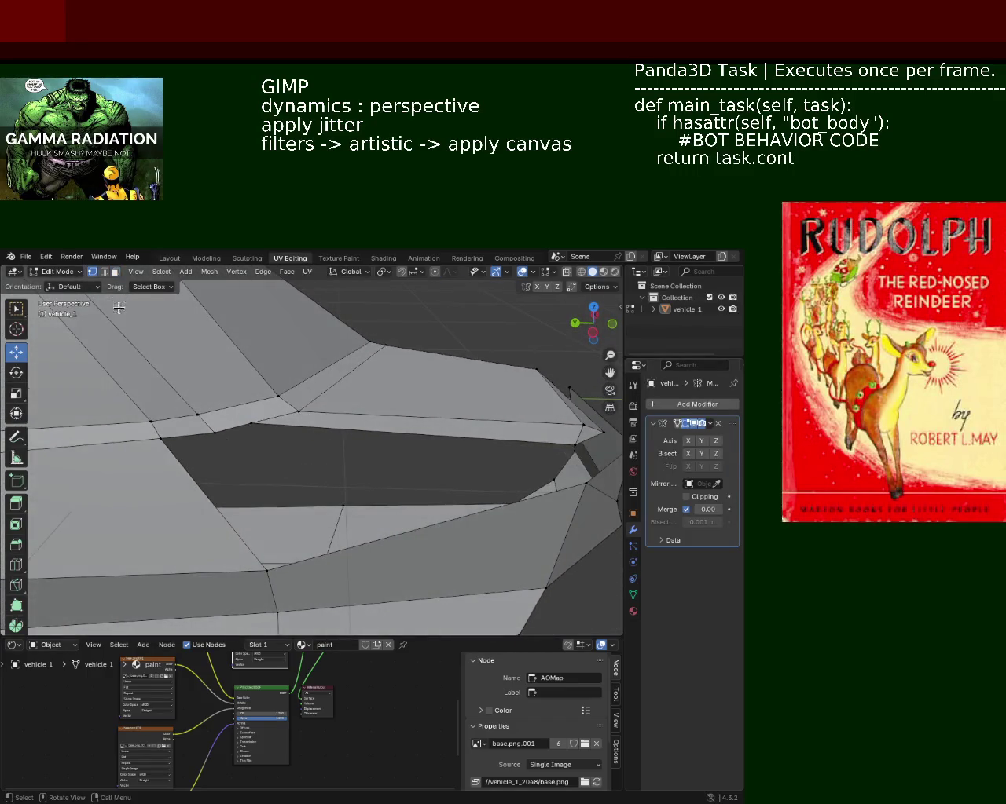
{"action": "left_click", "coordinate": [162, 437]}
{"action": "left_click", "coordinate": [583, 484], "text": "shift"}
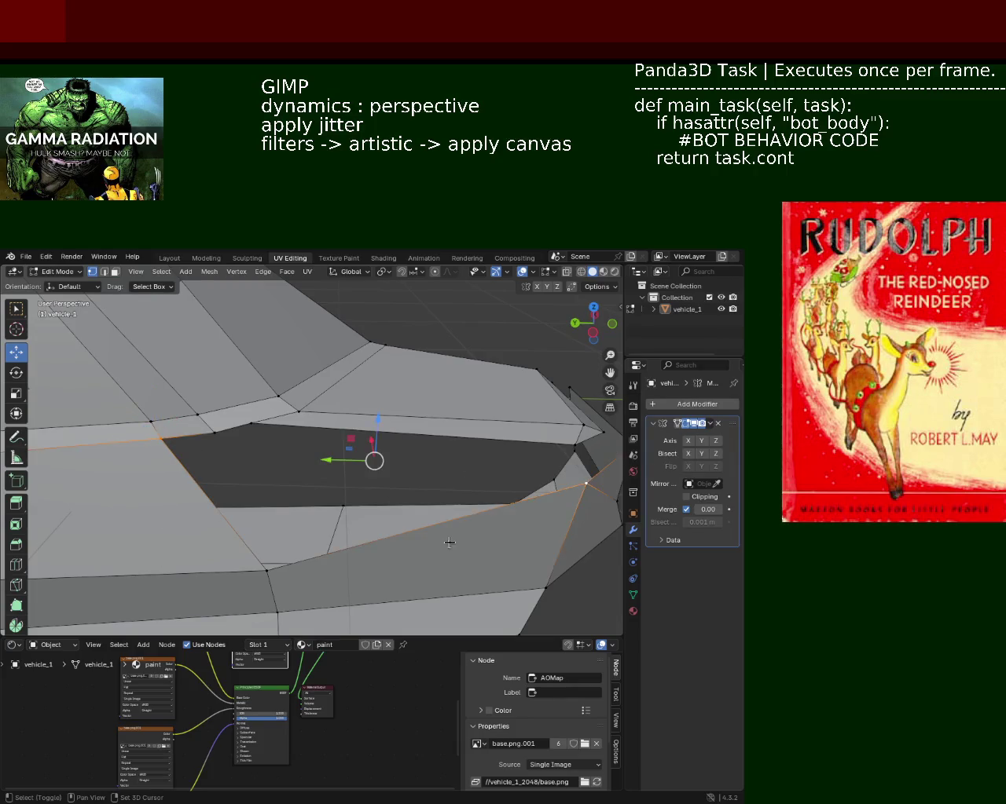
{"action": "left_click", "coordinate": [268, 571], "text": "shift"}
{"action": "key", "text": "f"}
{"action": "left_click", "coordinate": [162, 437]}
- Move three vertices beside the hood gap along X, then along Y
{"action": "mouse_move", "coordinate": [161, 437]}
{"action": "middle_mouse_down"}
{"action": "mouse_move", "coordinate": [369, 449]}
{"action": "mouse_move", "coordinate": [386, 414]}
{"action": "mouse_move", "coordinate": [381, 523]}
{"action": "middle_mouse_up"}
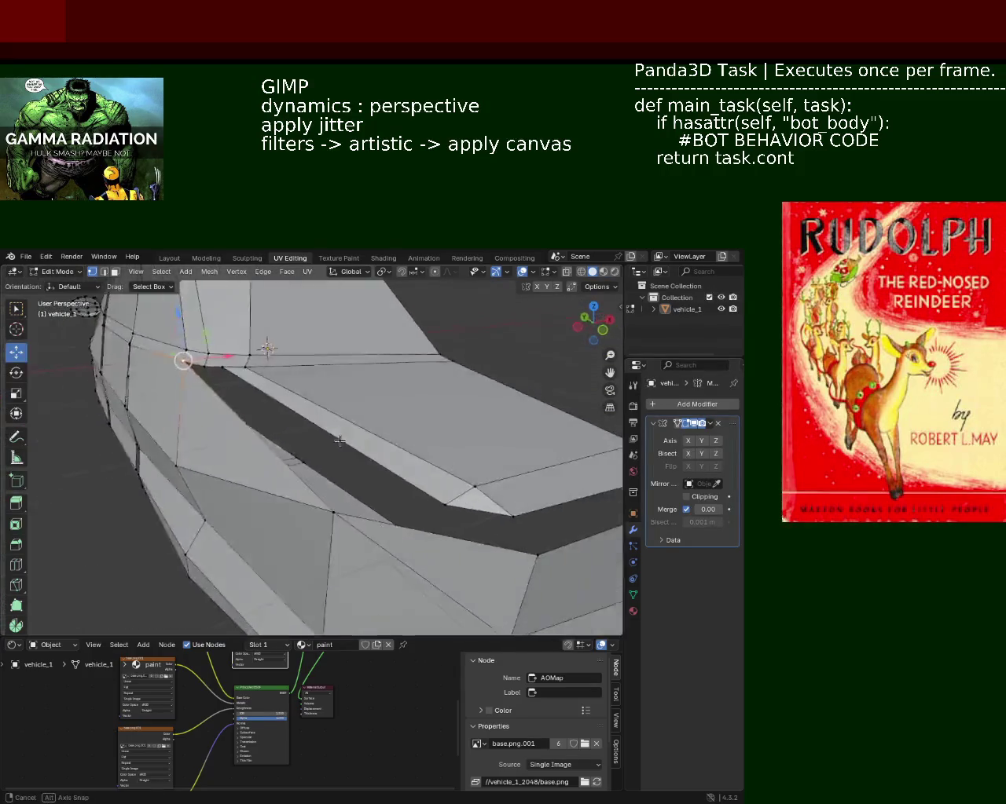
{"action": "left_click", "coordinate": [372, 525]}
{"action": "left_click", "coordinate": [400, 511], "text": "shift"}
{"action": "left_click", "coordinate": [427, 553], "text": "shift"}
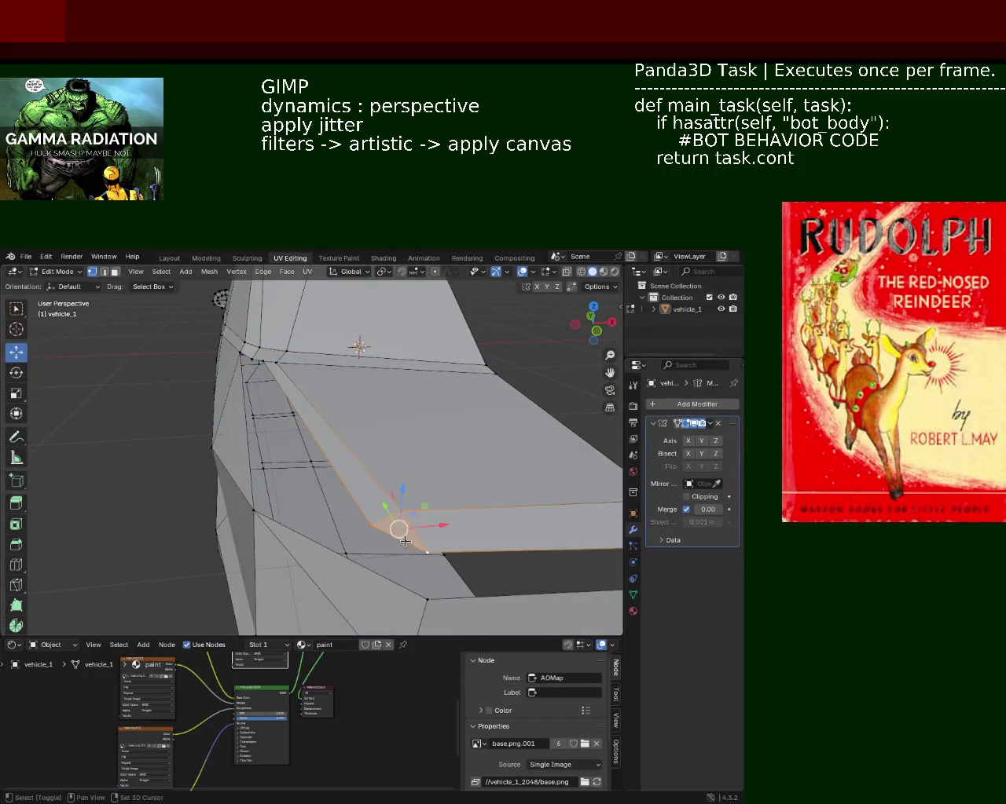
{"action": "key", "text": "g"}
{"action": "key", "text": "x"}
{"action": "left_click", "coordinate": [298, 537]}
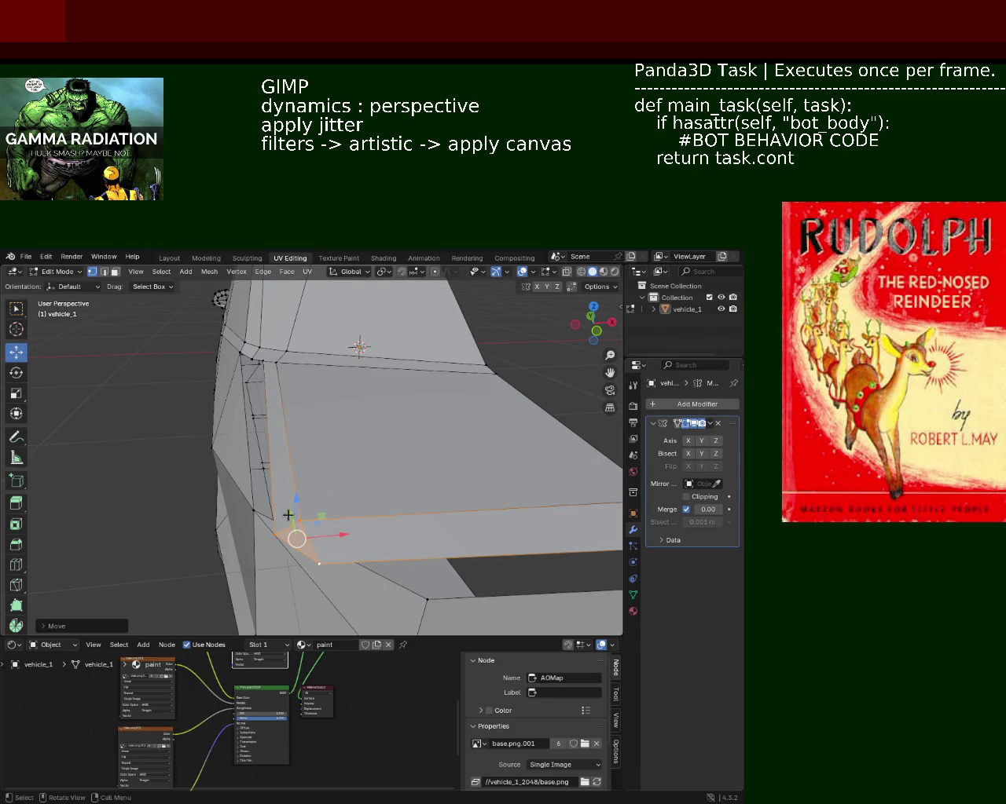
{"action": "key", "text": "g"}
{"action": "key", "text": "y"}
{"action": "left_click", "coordinate": [284, 465]}
{"action": "middle_click_drag", "start_coordinate": [286, 470], "coordinate": [473, 527]}
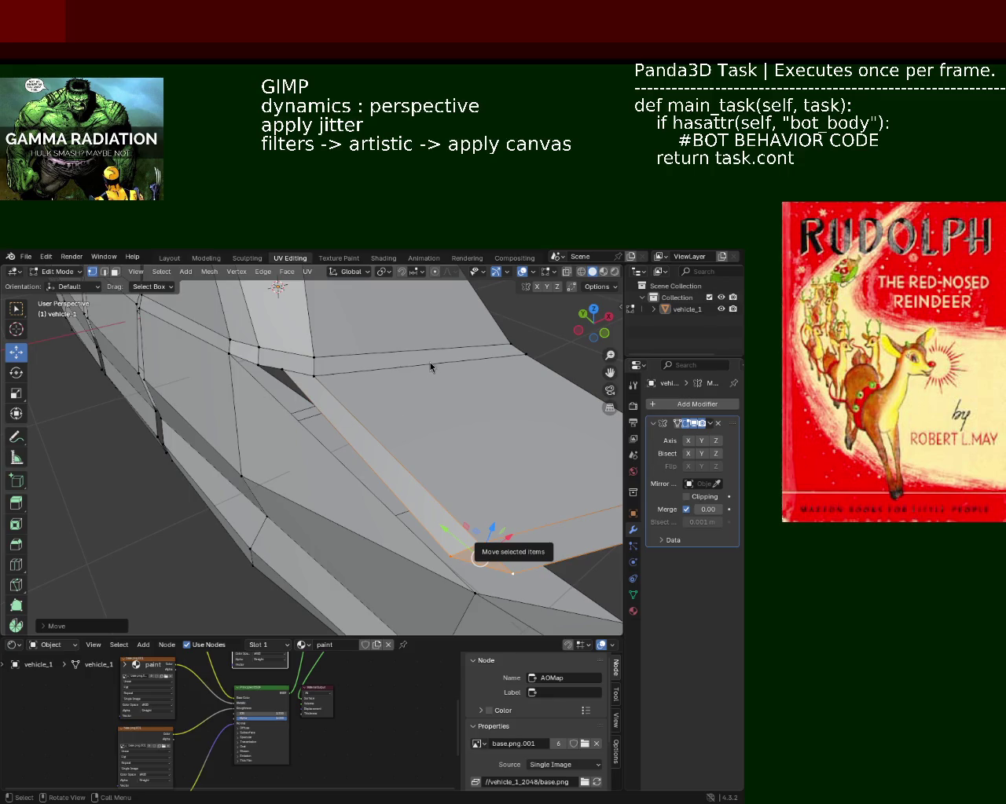
{"action": "mouse_move", "coordinate": [327, 409]}
{"action": "middle_mouse_down"}
{"action": "mouse_move", "coordinate": [293, 406]}
{"action": "mouse_move", "coordinate": [377, 497]}
{"action": "mouse_move", "coordinate": [328, 433]}
{"action": "mouse_move", "coordinate": [343, 385]}
{"action": "mouse_move", "coordinate": [359, 395]}
{"action": "mouse_move", "coordinate": [168, 423]}
{"action": "mouse_move", "coordinate": [213, 443]}
{"action": "middle_mouse_up"}
- Select the two vertices at the hood-gap corner for merging
{"action": "left_click", "coordinate": [165, 420]}
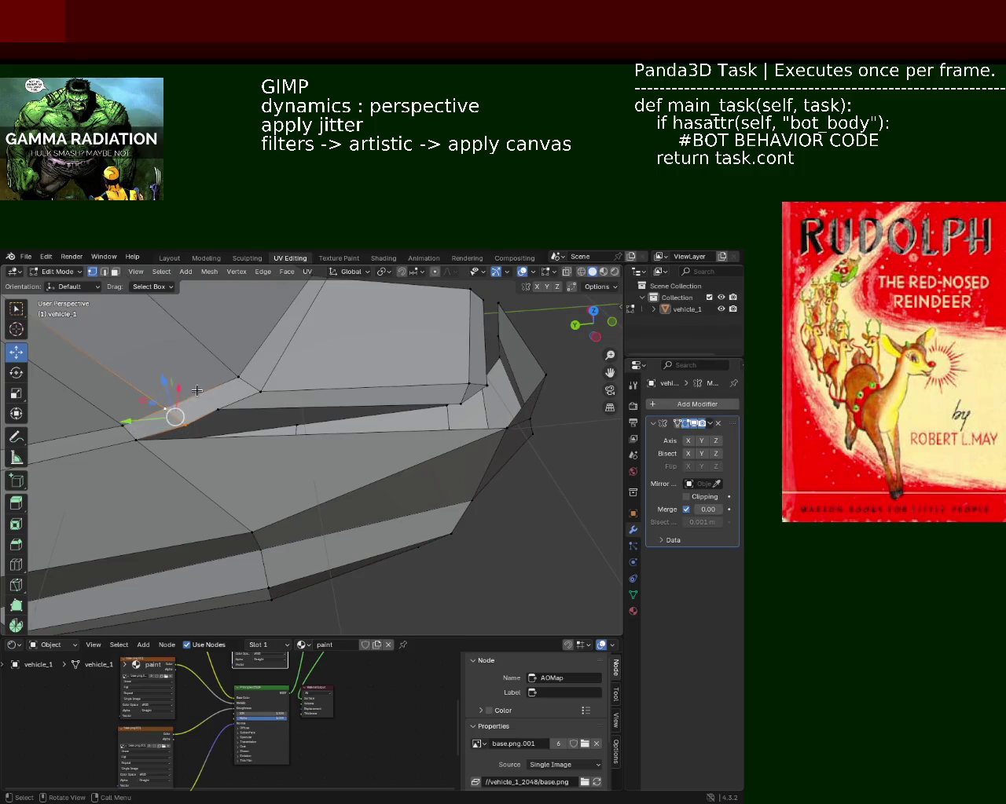
{"action": "mouse_move", "coordinate": [274, 437]}
{"action": "middle_mouse_down"}
{"action": "mouse_move", "coordinate": [177, 396]}
{"action": "mouse_move", "coordinate": [247, 425]}
{"action": "mouse_move", "coordinate": [285, 426]}
{"action": "middle_mouse_up"}
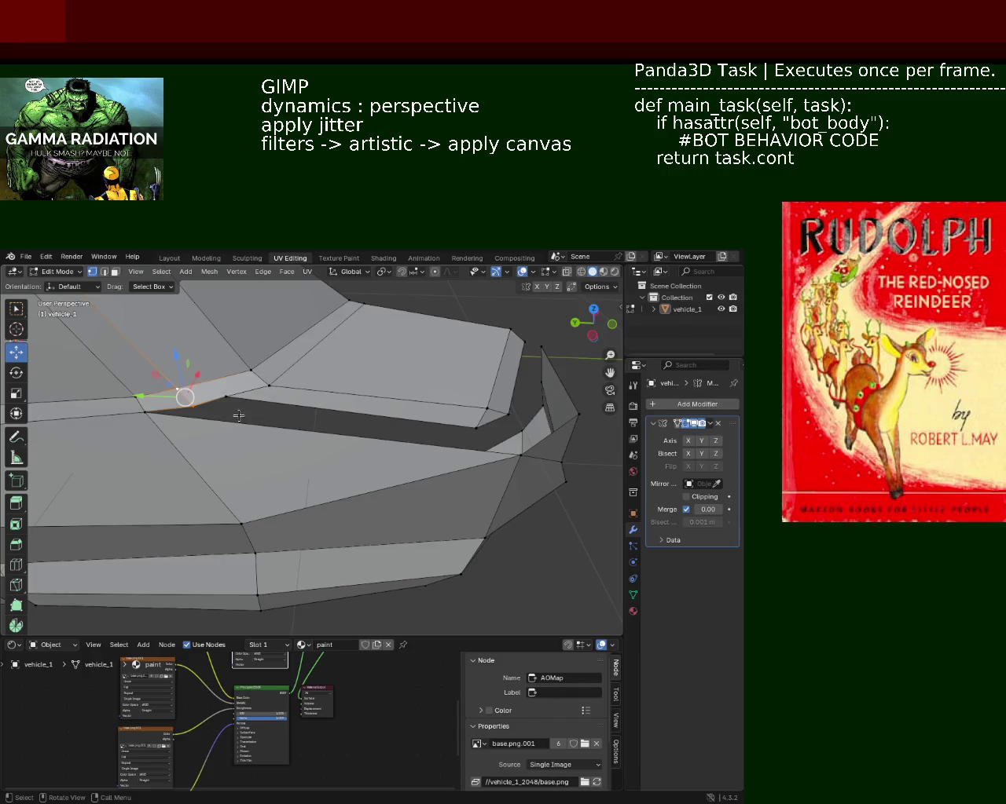
{"action": "mouse_move", "coordinate": [285, 414]}
{"action": "middle_mouse_down"}
{"action": "mouse_move", "coordinate": [254, 422]}
{"action": "mouse_move", "coordinate": [353, 437]}
{"action": "mouse_move", "coordinate": [246, 426]}
{"action": "mouse_move", "coordinate": [225, 404]}
{"action": "middle_mouse_up"}
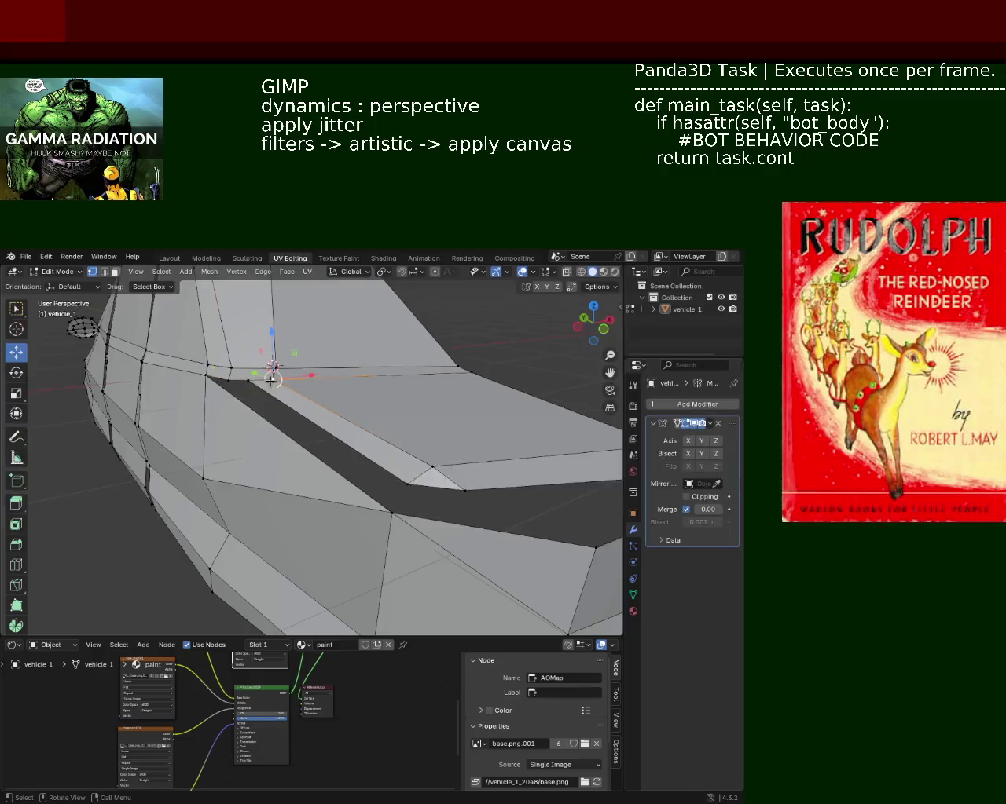
{"action": "left_click", "coordinate": [244, 382], "text": "shift"}
- Merge the two hood-corner vertices At Last
{"action": "key", "text": "m"}
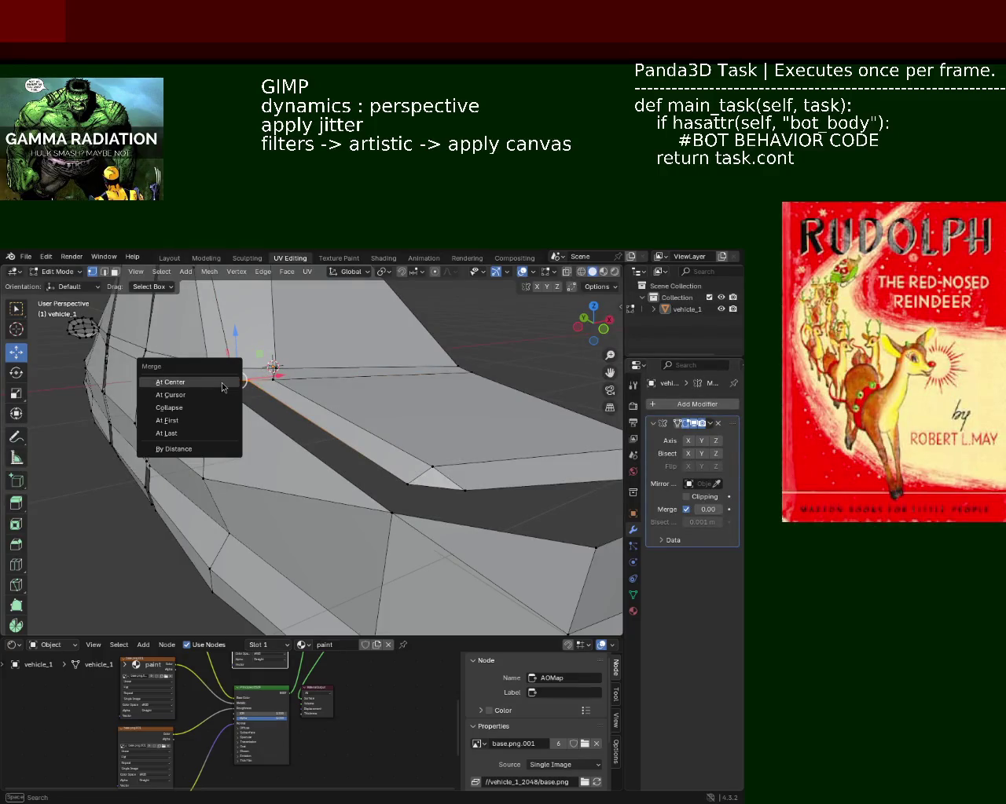
{"action": "left_click", "coordinate": [184, 438]}
{"action": "mouse_move", "coordinate": [225, 377]}
{"action": "middle_mouse_down"}
{"action": "mouse_move", "coordinate": [265, 413]}
{"action": "mouse_move", "coordinate": [197, 393]}
{"action": "mouse_move", "coordinate": [283, 369]}
{"action": "mouse_move", "coordinate": [306, 388]}
{"action": "middle_mouse_up"}
- Nudge the merged vertex along X, then along Y
{"action": "key", "text": "g"}
{"action": "key", "text": "x"}
{"action": "left_click", "coordinate": [276, 385]}
{"action": "key", "text": "g"}
{"action": "key", "text": "y"}
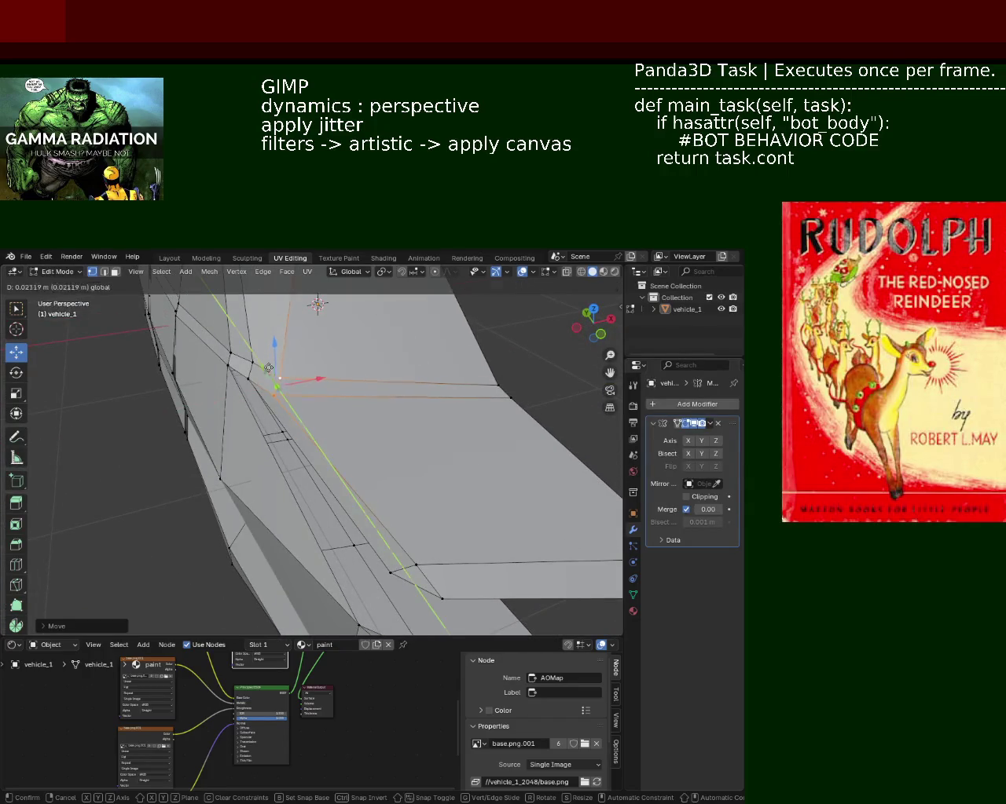
{"action": "left_click", "coordinate": [265, 353]}
{"action": "mouse_move", "coordinate": [264, 353]}
{"action": "middle_mouse_down"}
{"action": "mouse_move", "coordinate": [337, 426]}
{"action": "mouse_move", "coordinate": [330, 416]}
{"action": "middle_mouse_up"}
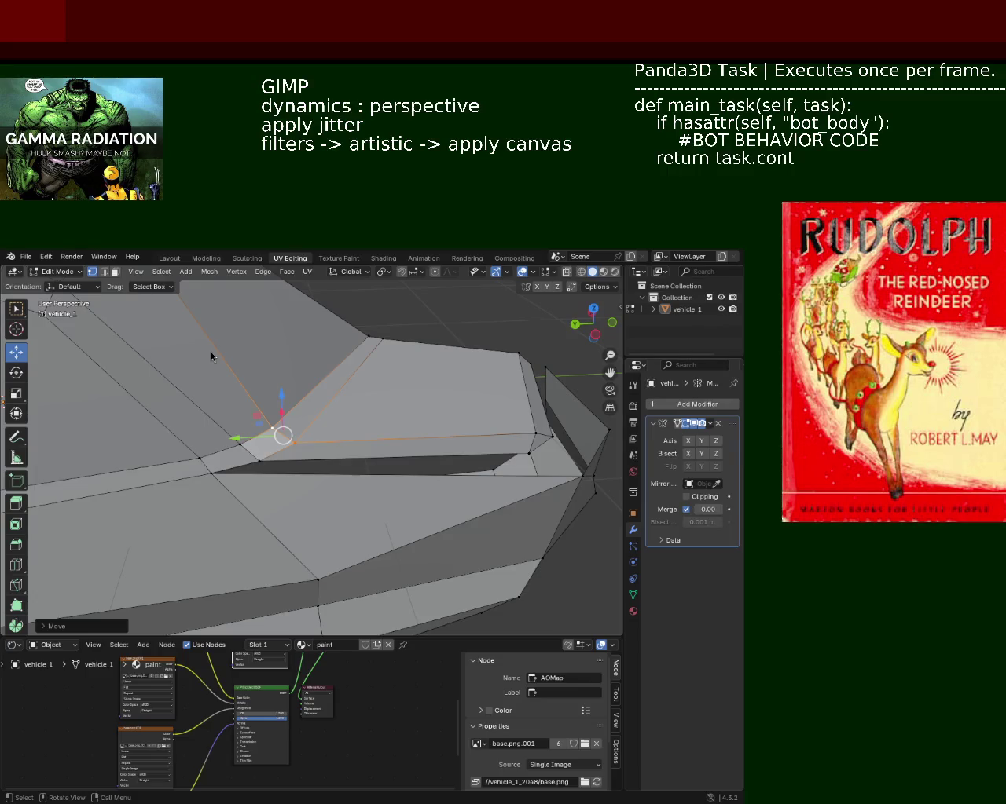
- Shift a hood-edge vertex left about 0.2168 m and drag the front-tip vertex along Y
{"action": "mouse_move", "coordinate": [256, 338]}
{"action": "middle_mouse_down"}
{"action": "mouse_move", "coordinate": [126, 494]}
{"action": "mouse_move", "coordinate": [99, 481]}
{"action": "mouse_move", "coordinate": [338, 438]}
{"action": "mouse_move", "coordinate": [215, 393]}
{"action": "mouse_move", "coordinate": [247, 399]}
{"action": "mouse_move", "coordinate": [276, 448]}
{"action": "mouse_move", "coordinate": [242, 415]}
{"action": "mouse_move", "coordinate": [314, 448]}
{"action": "middle_mouse_up"}
{"action": "left_click", "coordinate": [318, 424]}
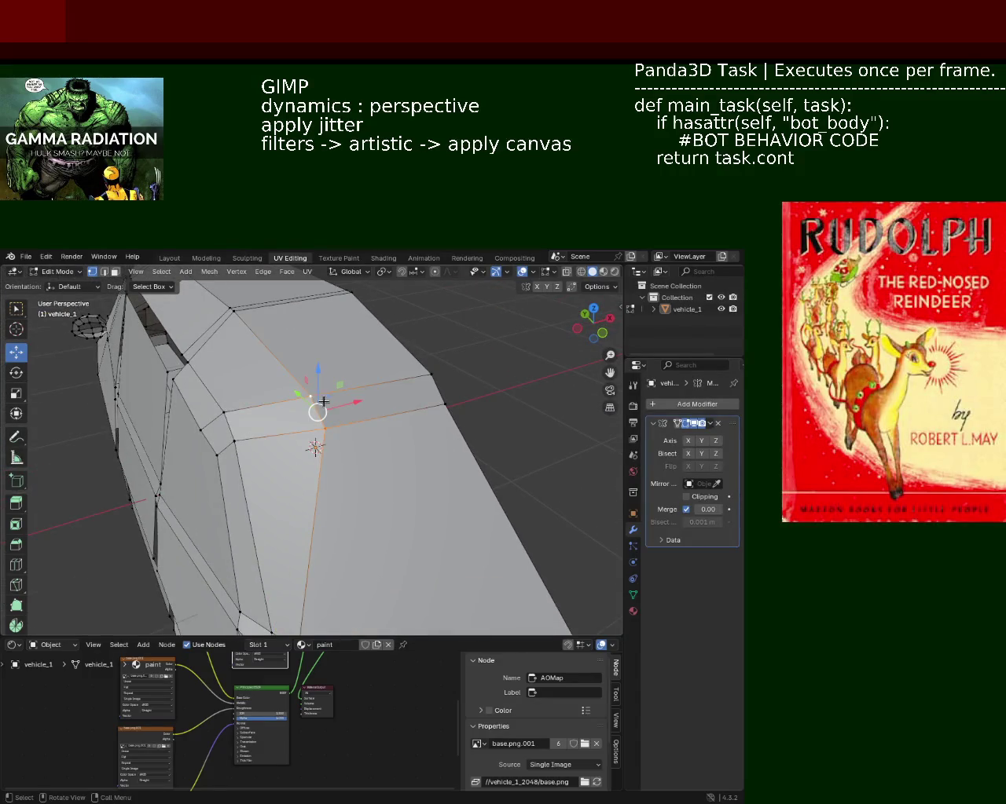
{"action": "key", "text": "g"}
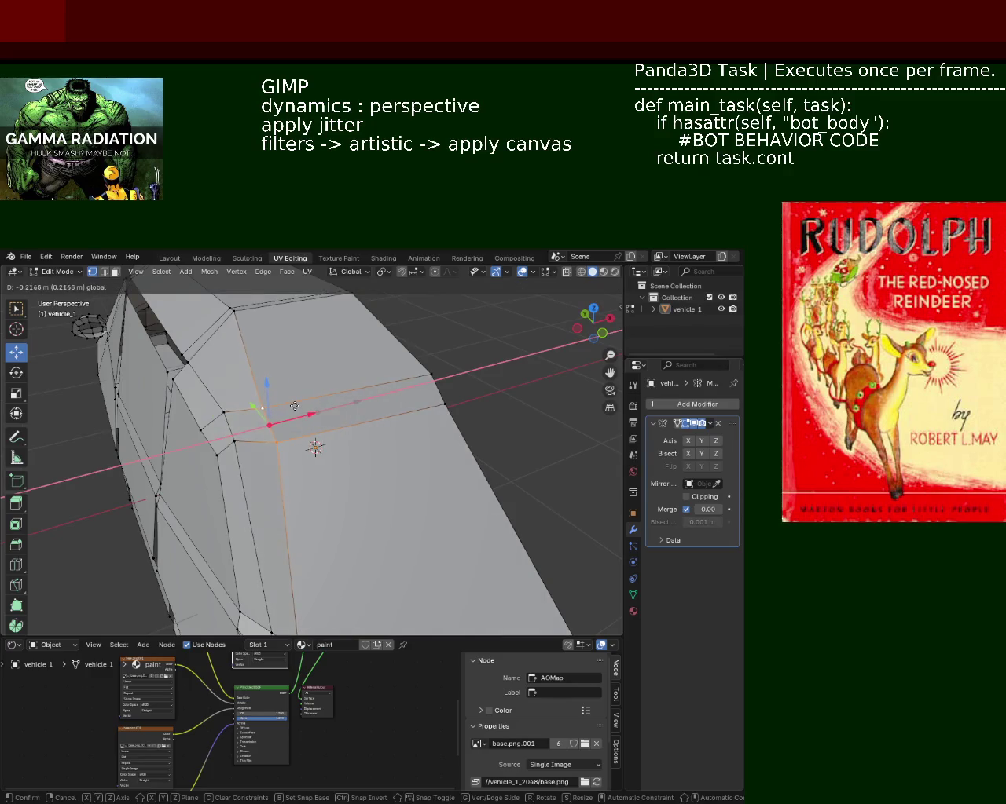
{"action": "left_click", "coordinate": [268, 407]}
{"action": "mouse_move", "coordinate": [314, 447]}
{"action": "middle_mouse_down"}
{"action": "mouse_move", "coordinate": [329, 449]}
{"action": "mouse_move", "coordinate": [317, 406]}
{"action": "mouse_move", "coordinate": [341, 440]}
{"action": "middle_mouse_up"}
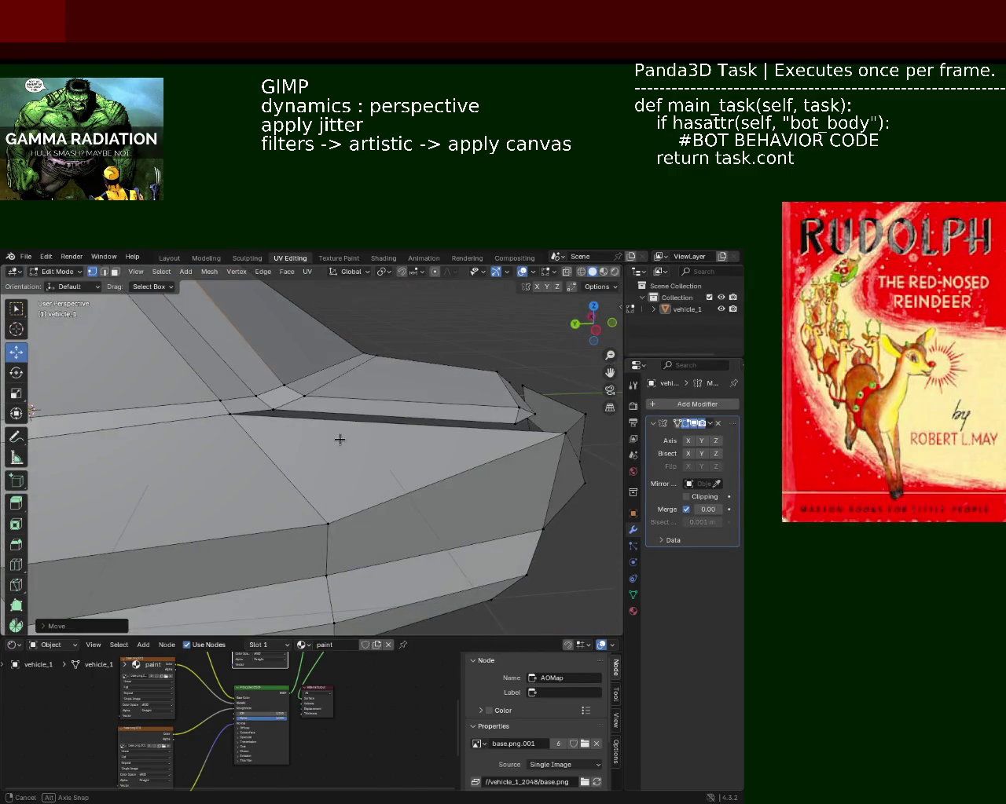
{"action": "left_click", "coordinate": [564, 433]}
{"action": "left_click_drag", "start_coordinate": [550, 434], "coordinate": [481, 439]}
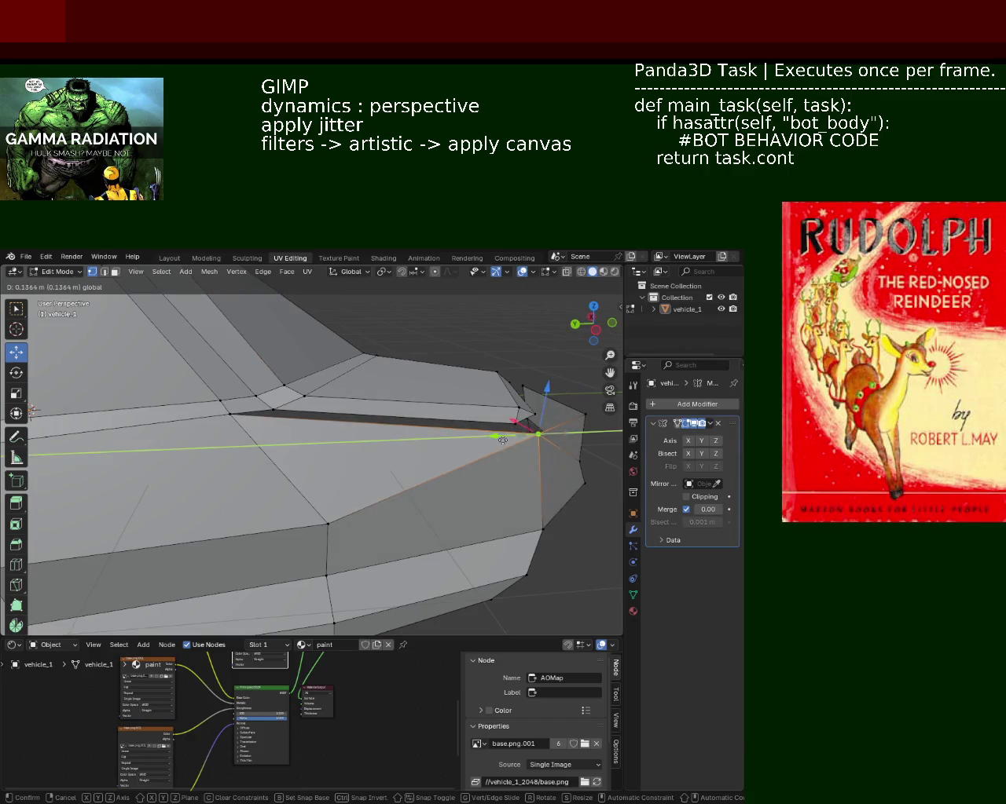
- Confirm the front-tip vertex move and delete the triangular face beside the hood
{"action": "left_click", "coordinate": [481, 440]}
{"action": "middle_click_drag", "start_coordinate": [339, 433], "coordinate": [293, 452]}
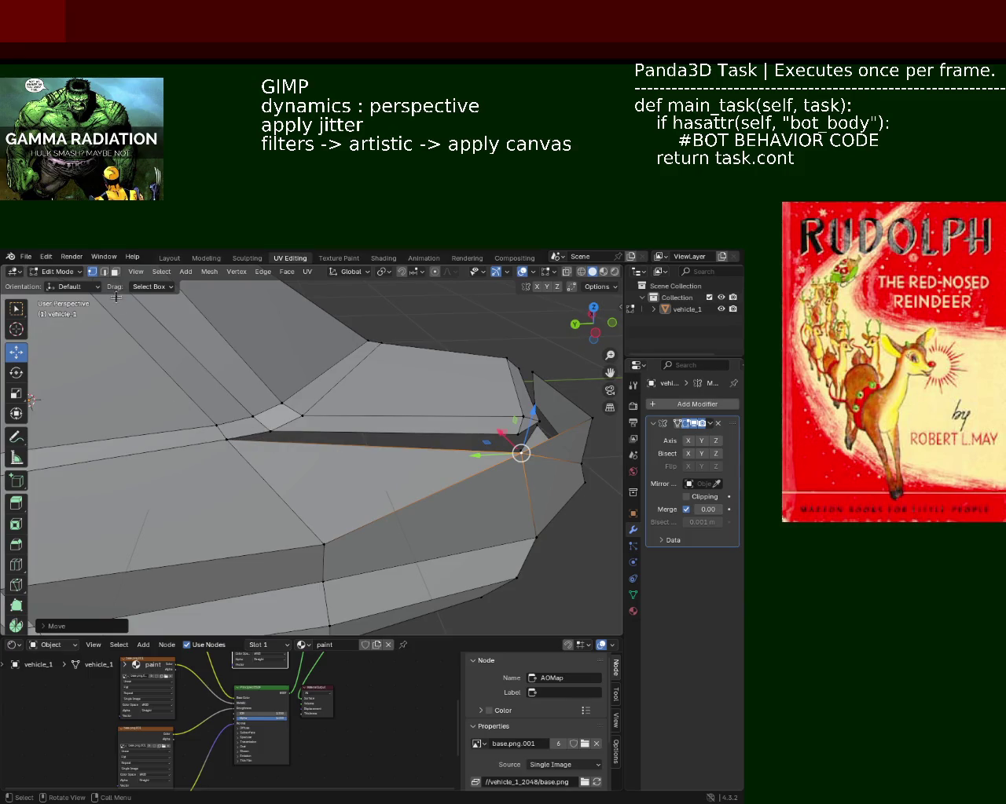
{"action": "left_click", "coordinate": [115, 272]}
{"action": "left_click", "coordinate": [348, 471]}
{"action": "key", "text": "x"}
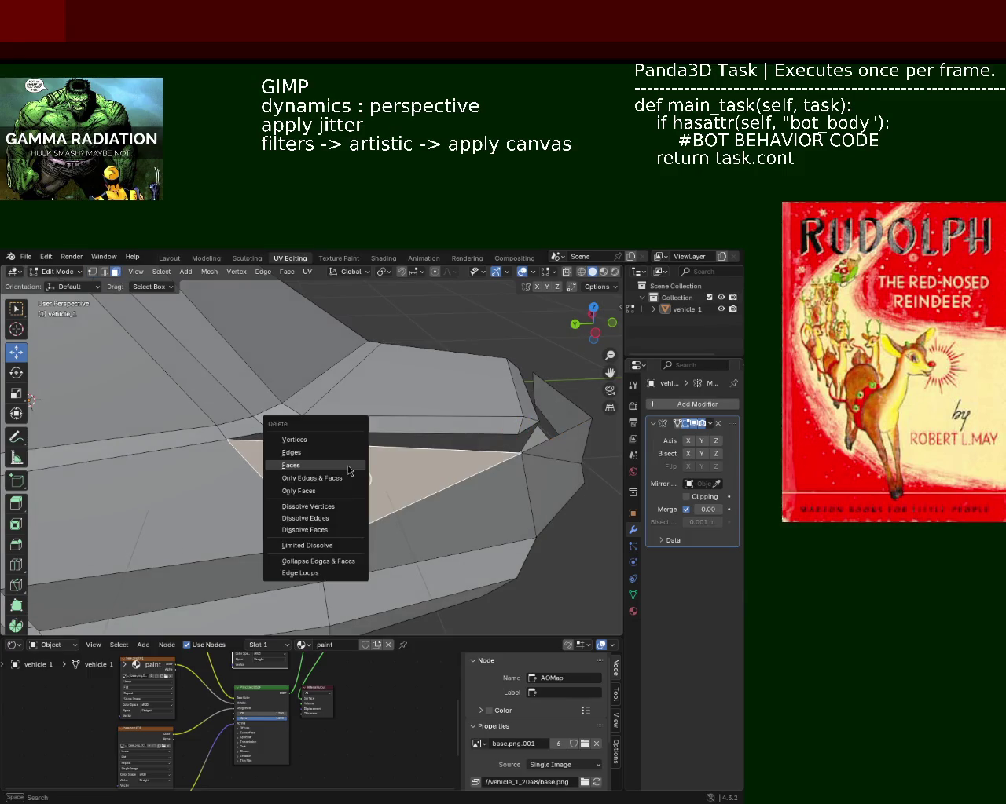
{"action": "left_click", "coordinate": [349, 471]}
- Slide a vertex along the hole's lower edge using the edge context menu
{"action": "mouse_move", "coordinate": [349, 470]}
{"action": "middle_mouse_down"}
{"action": "mouse_move", "coordinate": [317, 458]}
{"action": "mouse_move", "coordinate": [312, 433]}
{"action": "mouse_move", "coordinate": [262, 432]}
{"action": "middle_mouse_up"}
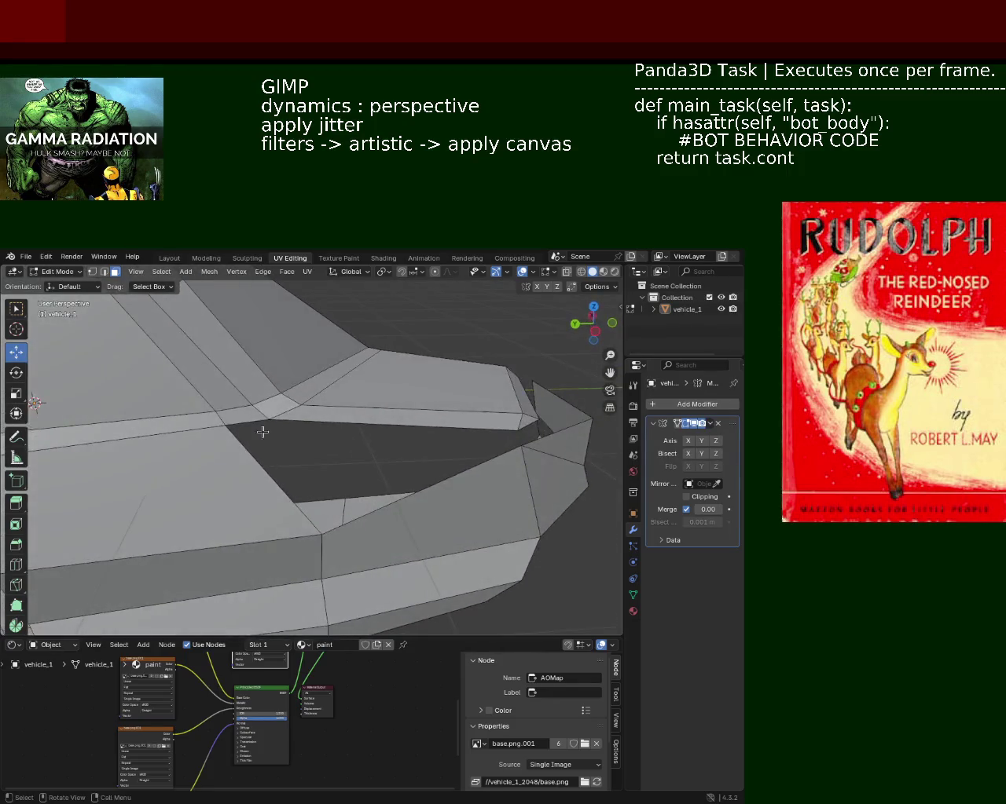
{"action": "left_click", "coordinate": [92, 271]}
{"action": "left_click", "coordinate": [255, 422], "text": "alt"}
{"action": "left_click", "coordinate": [535, 451]}
{"action": "right_click", "coordinate": [322, 534]}
{"action": "left_click", "coordinate": [315, 529]}
{"action": "key", "text": "g"}
- Try connecting the hole's vertices, then fill between its upper and lower edges
{"action": "left_click", "coordinate": [357, 534]}
{"action": "left_click", "coordinate": [272, 428], "text": "alt"}
{"action": "key", "text": "j"}
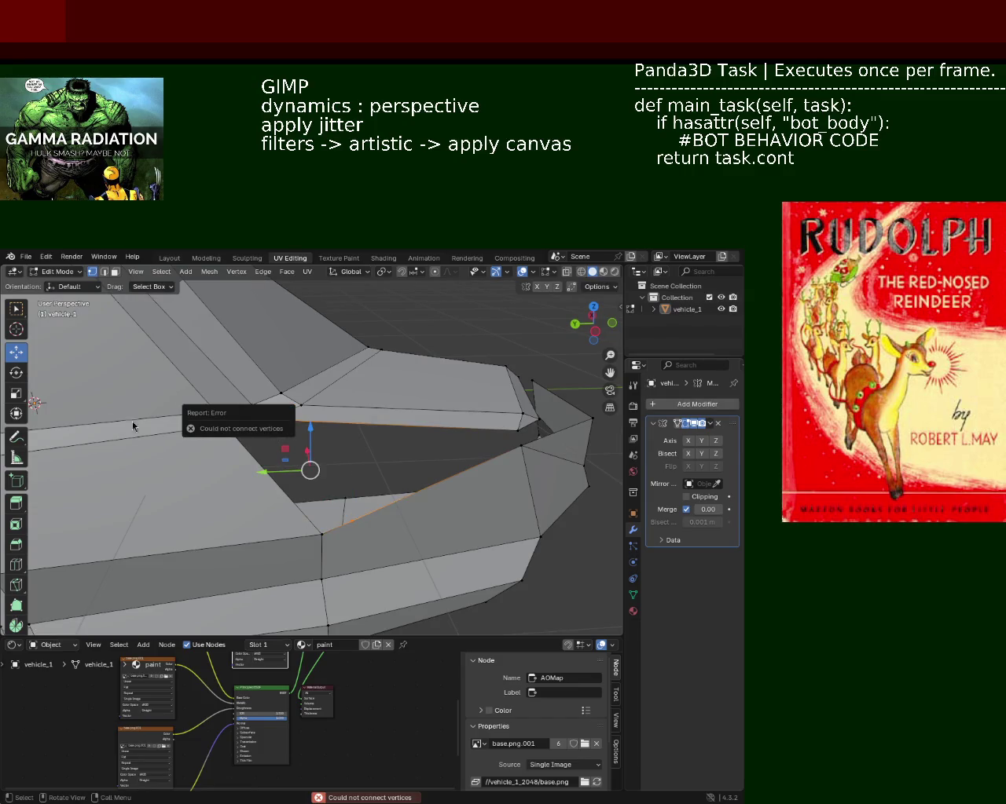
{"action": "left_click", "coordinate": [278, 425], "text": "alt"}
{"action": "left_click", "coordinate": [278, 425], "text": "alt"}
{"action": "left_click", "coordinate": [359, 518], "text": "alt+shift"}
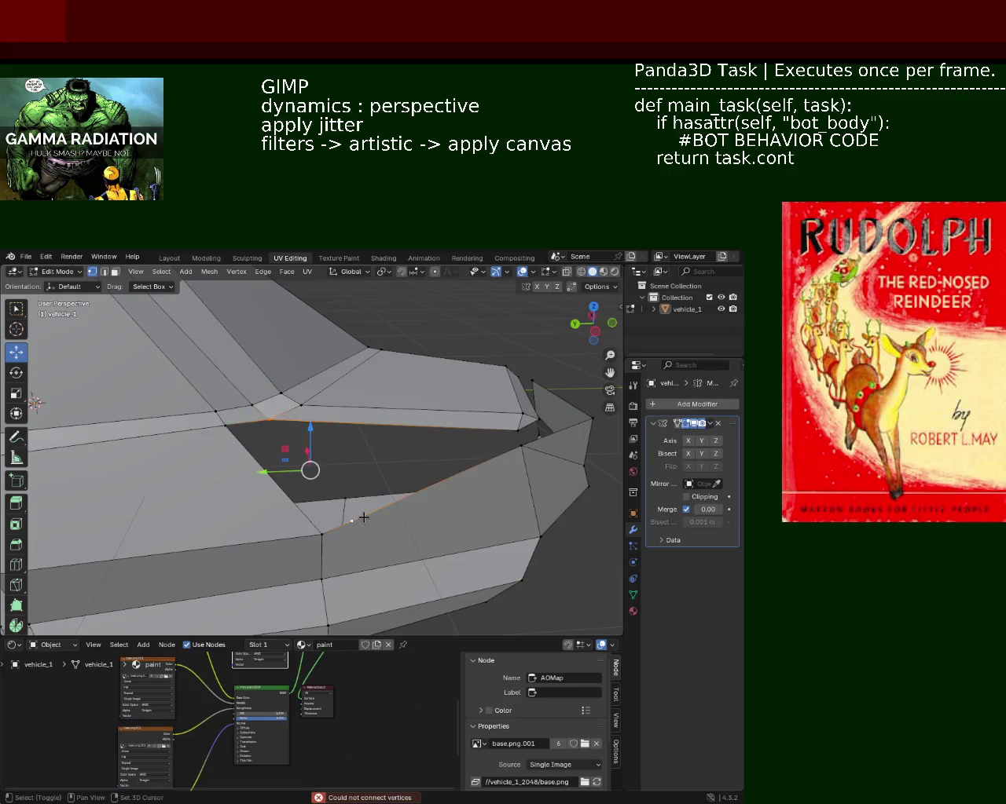
{"action": "key", "text": "f"}
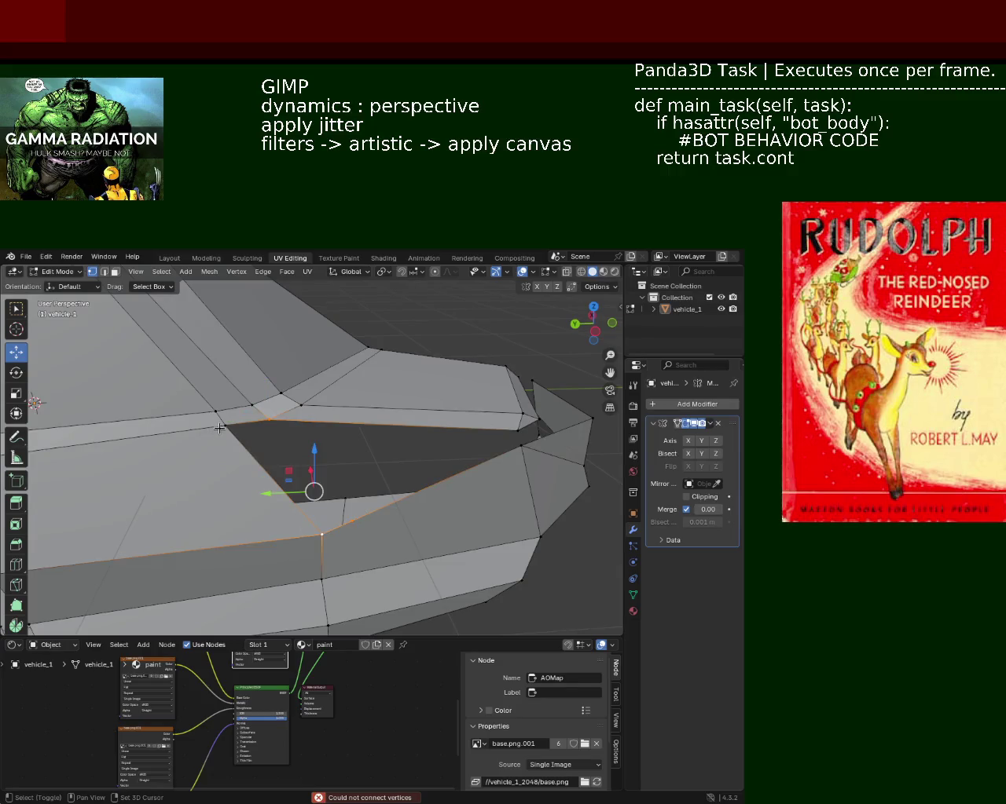
{"action": "left_click", "coordinate": [269, 420]}
- Select the body's lower side edge and vertex-slide its vertex into place
{"action": "middle_click_drag", "start_coordinate": [340, 464], "coordinate": [287, 436]}
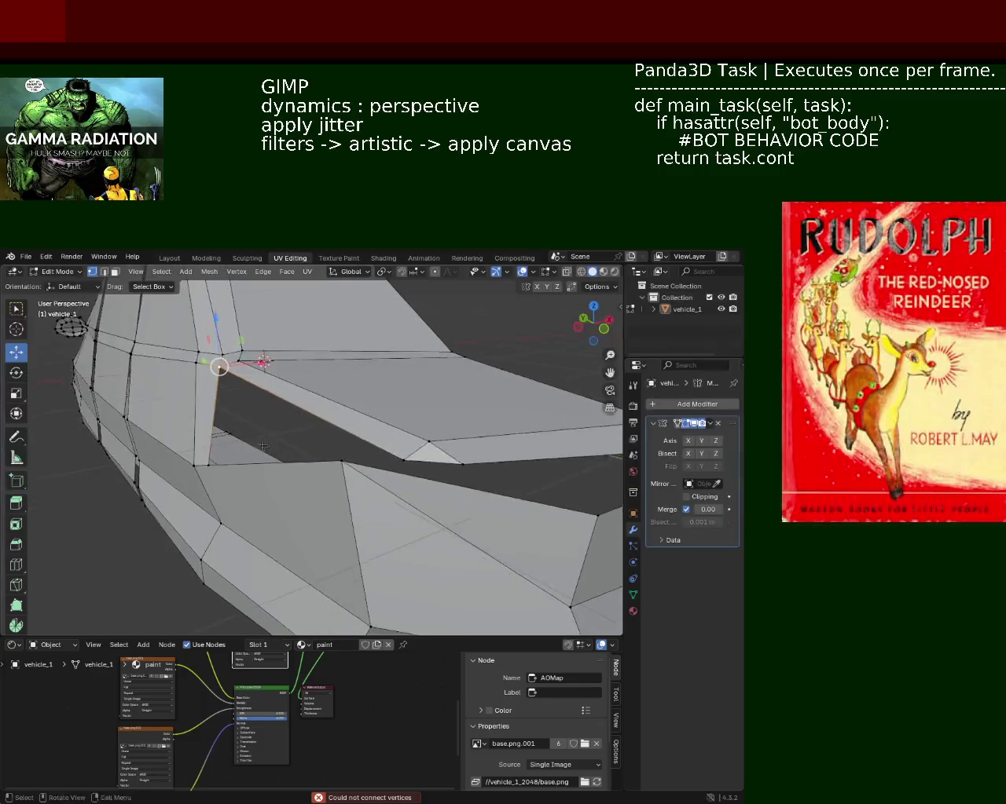
{"action": "left_click", "coordinate": [357, 541], "text": "alt"}
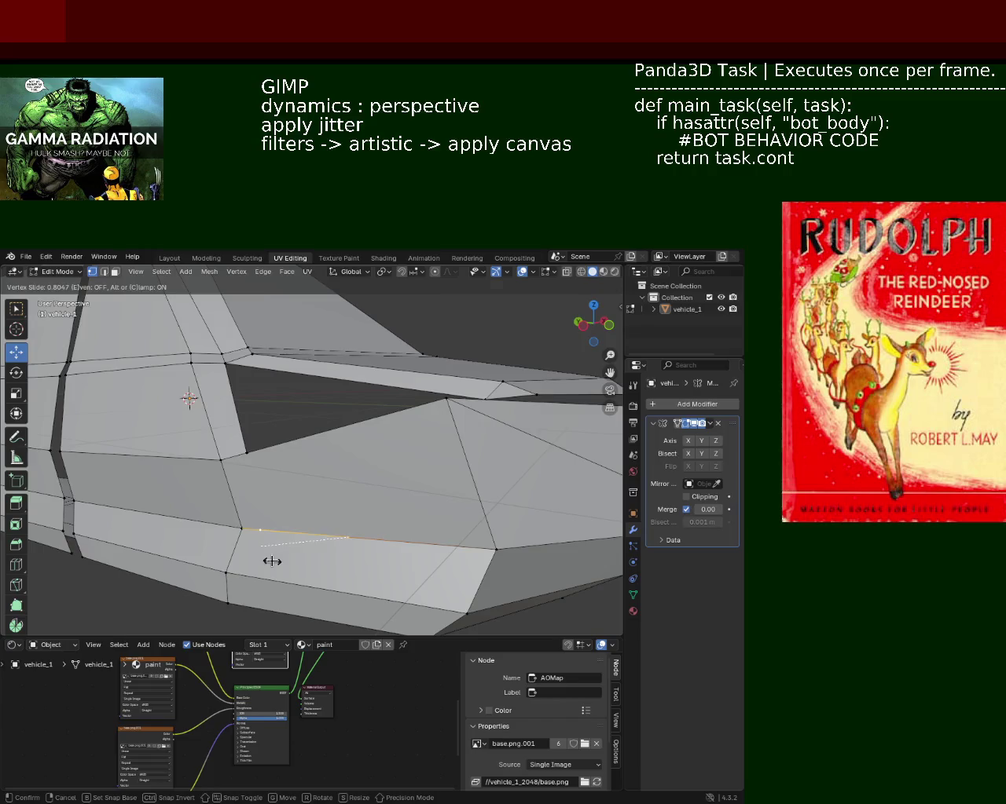
{"action": "left_click", "coordinate": [247, 461], "text": "shift"}
{"action": "left_click", "coordinate": [247, 461]}
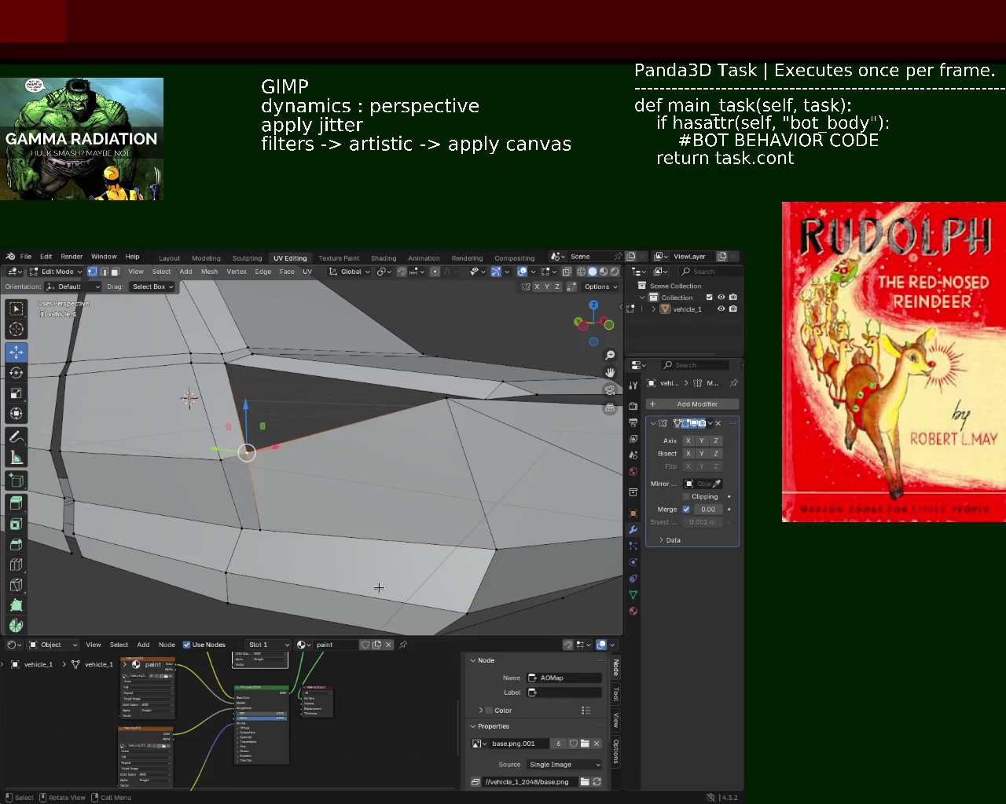
{"action": "left_click", "coordinate": [455, 596], "text": "alt"}
{"action": "left_click", "coordinate": [212, 574], "text": "alt"}
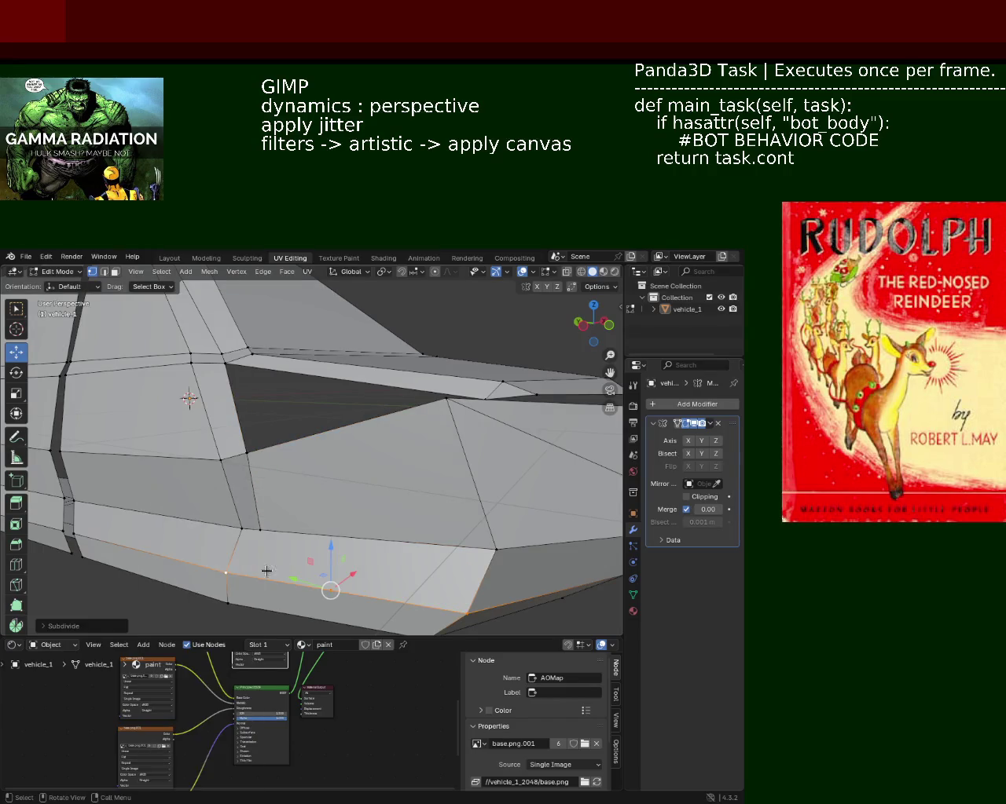
{"action": "left_click", "coordinate": [260, 538], "text": "alt+shift"}
{"action": "middle_click_drag", "start_coordinate": [260, 535], "coordinate": [267, 503]}
{"action": "left_click", "coordinate": [280, 550], "text": "alt+shift"}
{"action": "key", "text": "ctrl+e"}
{"action": "left_click", "coordinate": [353, 620]}
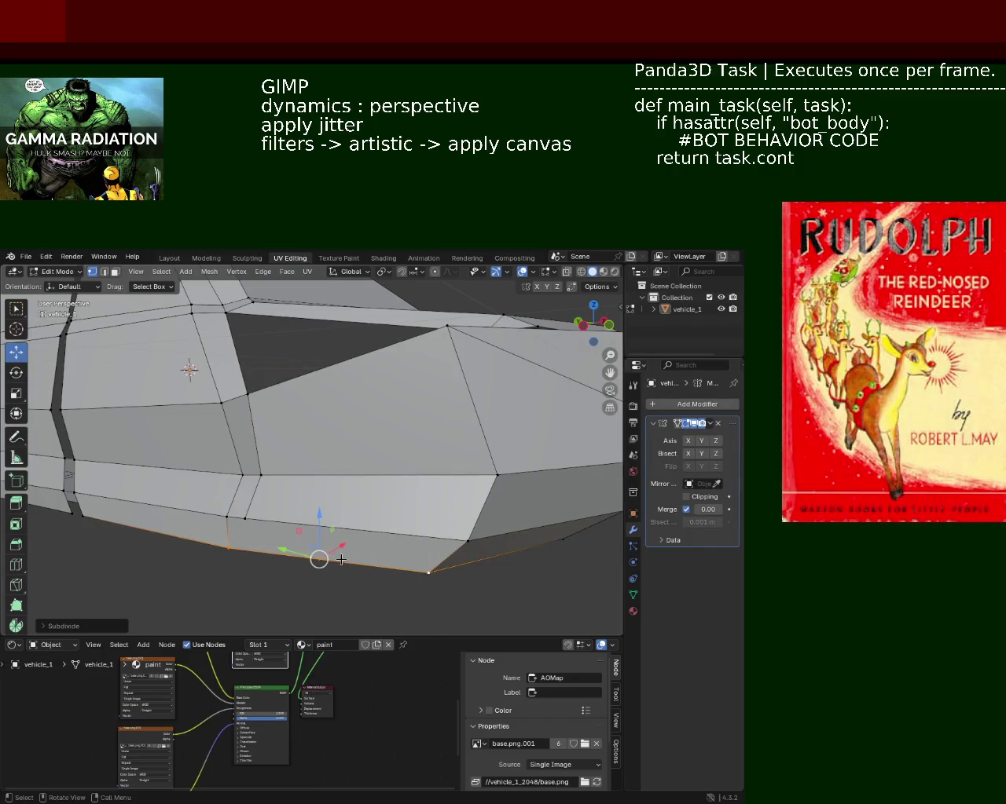
{"action": "left_click", "coordinate": [250, 559]}
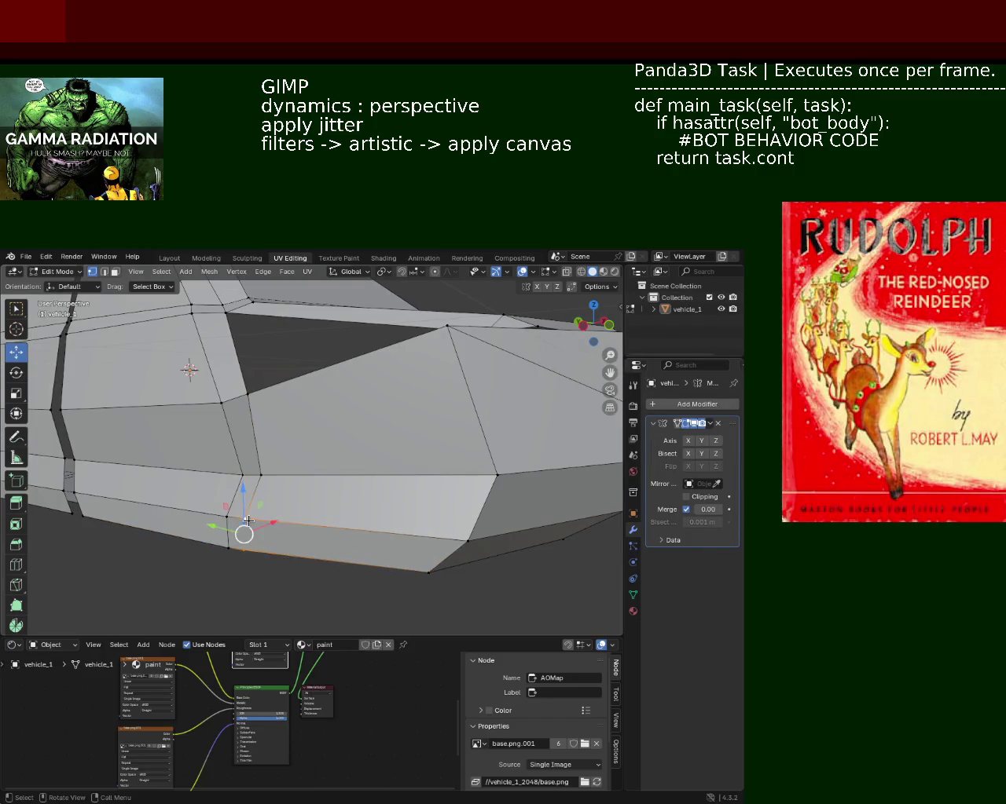
- Select the gap's upper-left corner vertex to move it about 0.0956 m
{"action": "middle_click_drag", "start_coordinate": [248, 520], "coordinate": [284, 472]}
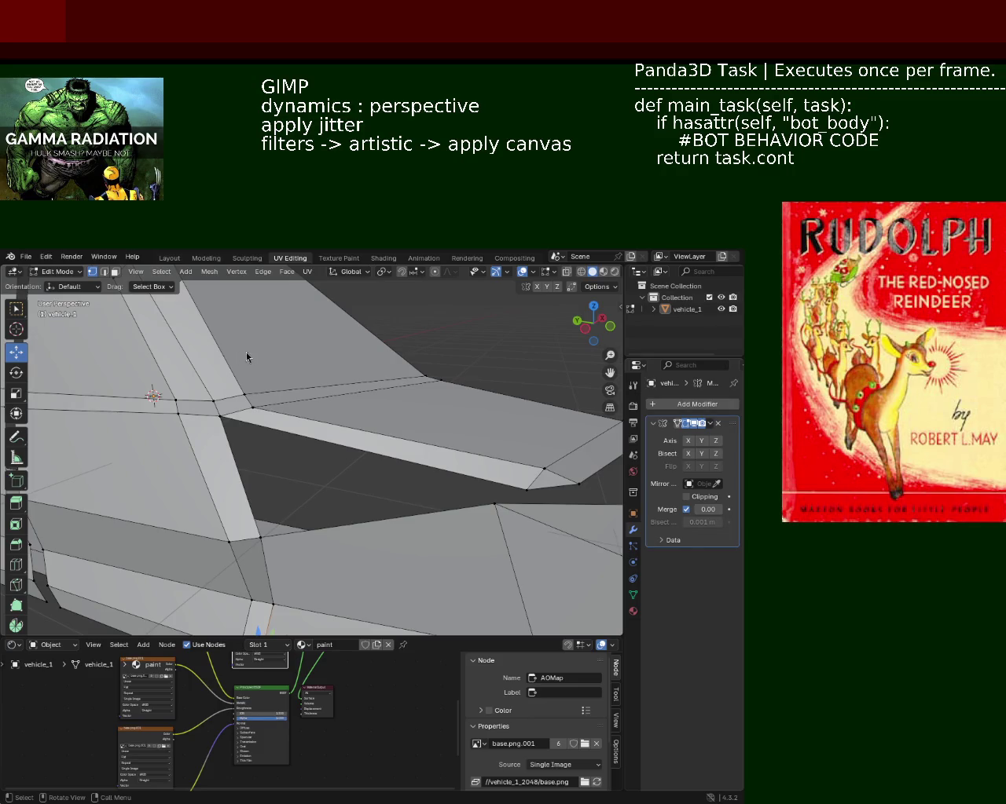
{"action": "middle_click_drag", "start_coordinate": [293, 467], "coordinate": [291, 474]}
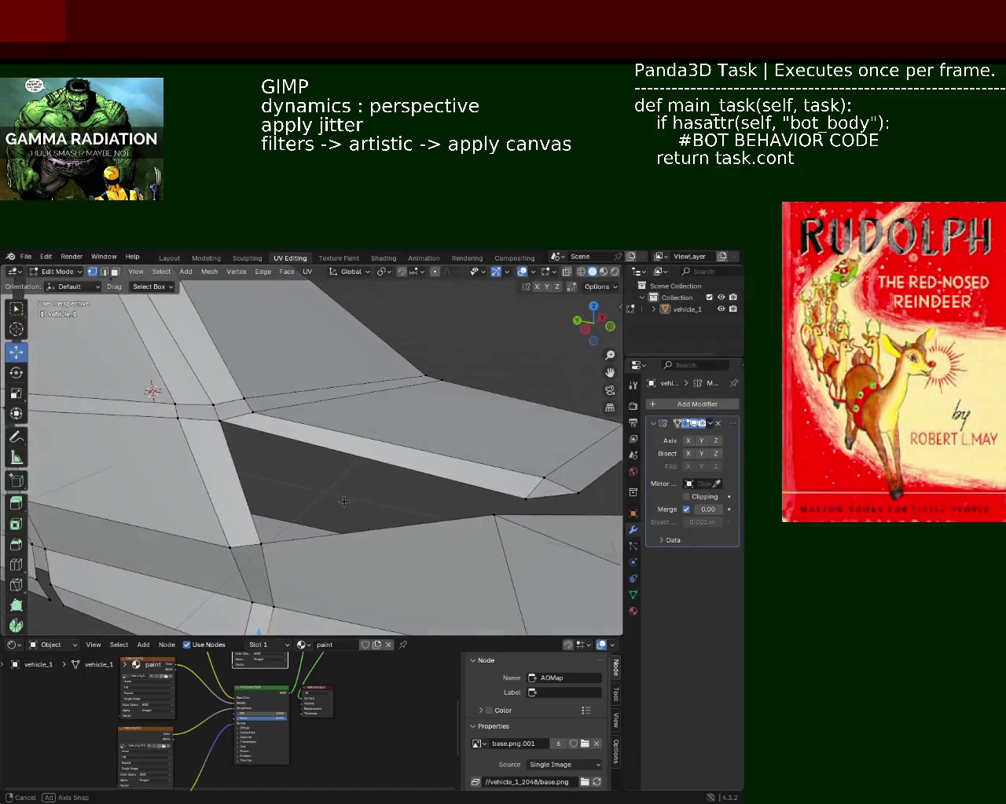
{"action": "left_click", "coordinate": [233, 425]}
{"action": "mouse_move", "coordinate": [404, 498]}
{"action": "middle_mouse_down"}
{"action": "mouse_move", "coordinate": [316, 469]}
{"action": "mouse_move", "coordinate": [463, 484]}
{"action": "mouse_move", "coordinate": [377, 495]}
{"action": "mouse_move", "coordinate": [377, 435]}
{"action": "mouse_move", "coordinate": [308, 484]}
{"action": "middle_mouse_up"}
- Try moving two vertices across the hood gap, then undo both moves
{"action": "key", "text": "g"}
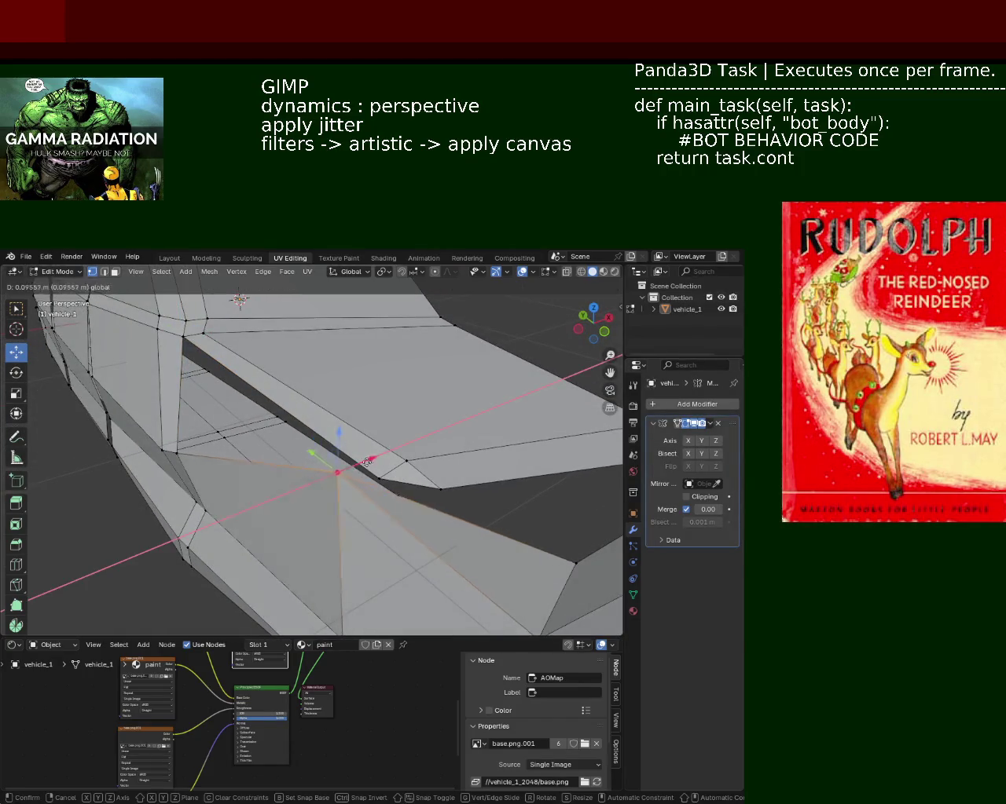
{"action": "left_click", "coordinate": [340, 459]}
{"action": "key", "text": "g"}
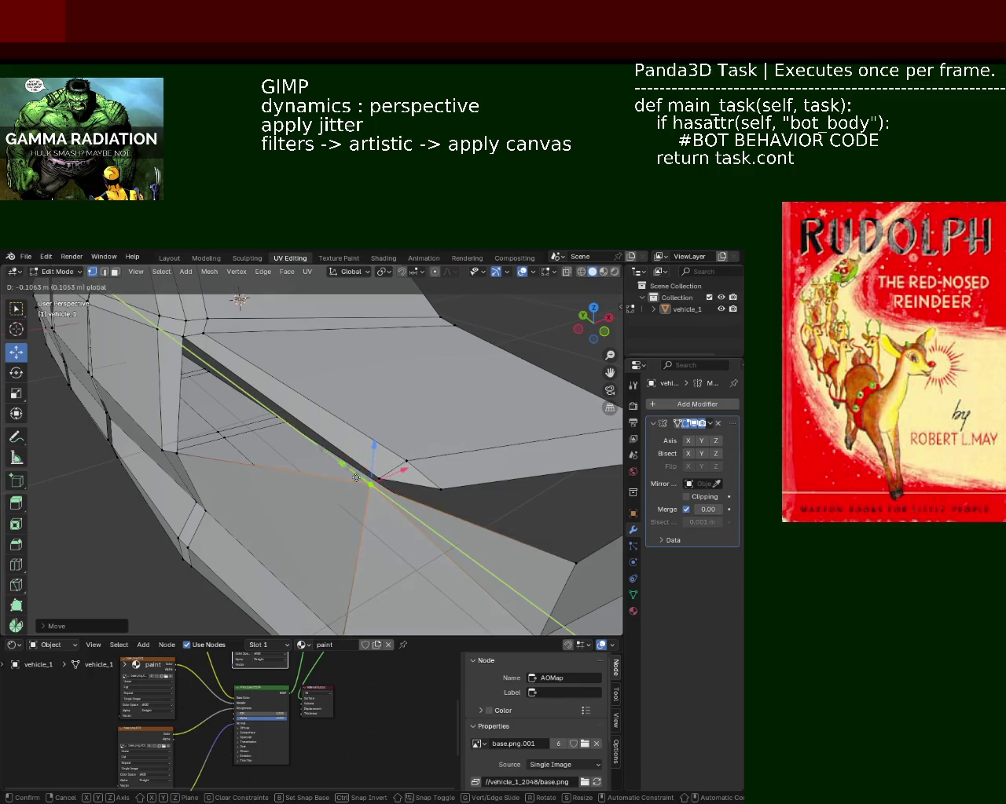
{"action": "left_click", "coordinate": [367, 480]}
{"action": "key", "text": "ctrl+z"}
{"action": "key", "text": "ctrl+z"}
- Subdivide the side edge and vertex-slide its new midpoint up the edge
{"action": "left_click", "coordinate": [177, 454], "text": "shift"}
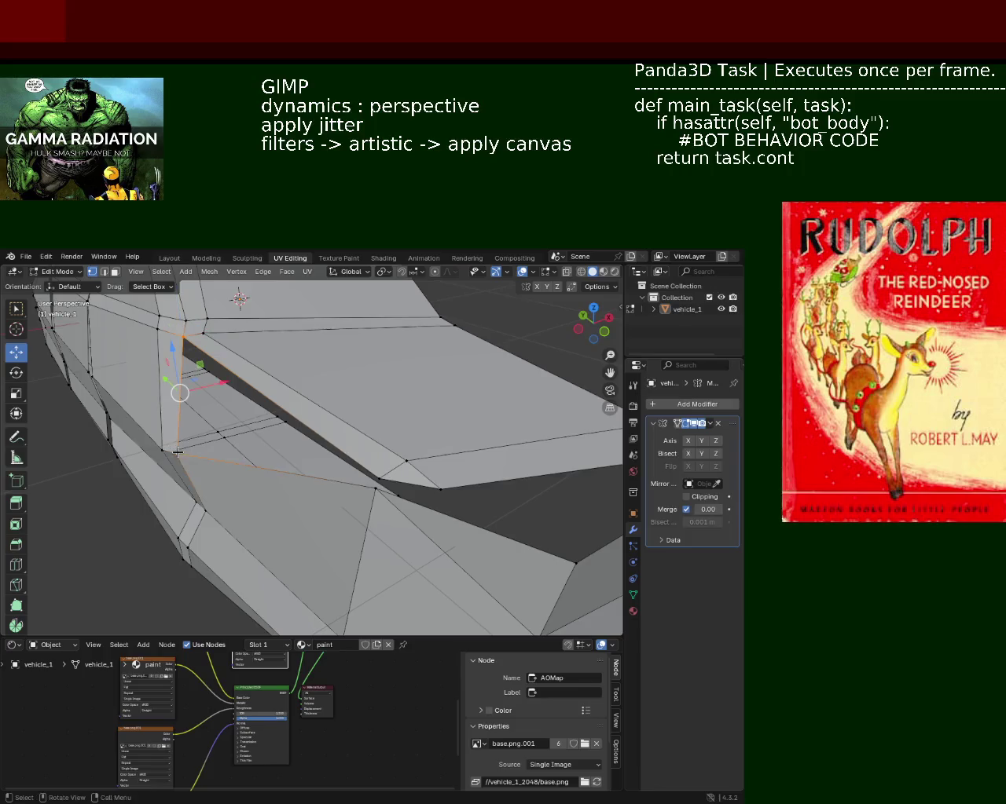
{"action": "right_click", "coordinate": [182, 423]}
{"action": "left_click", "coordinate": [182, 428]}
{"action": "left_click", "coordinate": [180, 393]}
{"action": "key", "text": "shift+v"}
{"action": "left_click", "coordinate": [193, 353]}
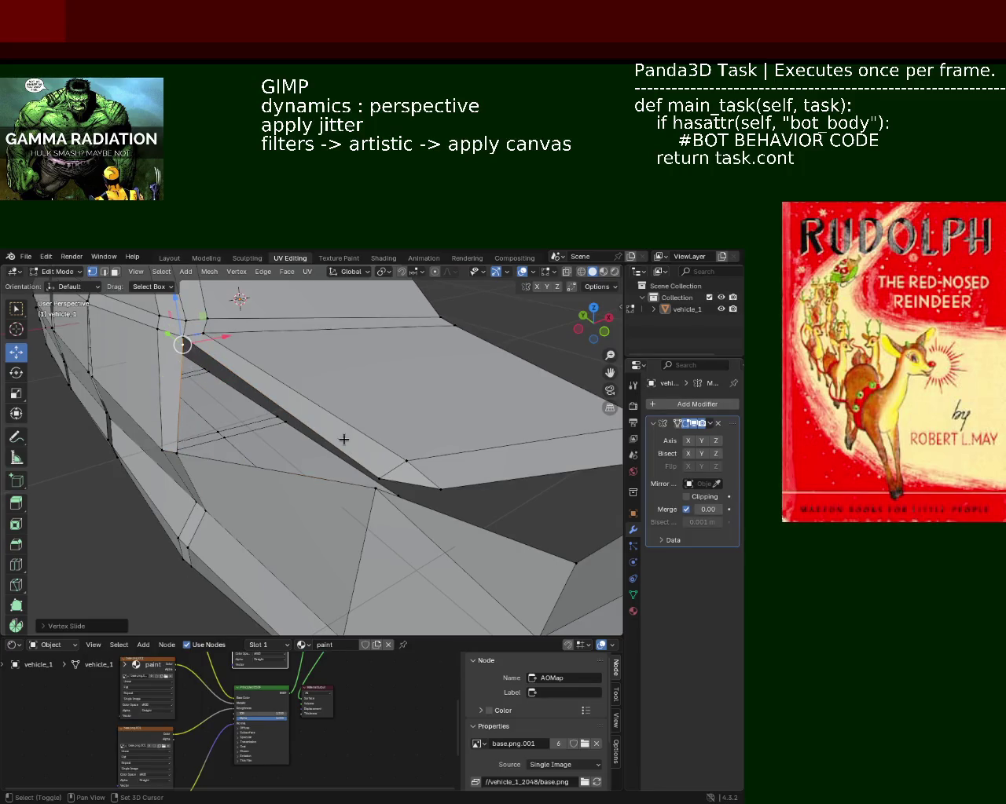
- Fill the gap beside the hood with a new face from the selected corner vertices
{"action": "left_click", "coordinate": [375, 488], "text": "shift"}
{"action": "left_click", "coordinate": [178, 452], "text": "shift"}
{"action": "key", "text": "f"}
{"action": "middle_click_drag", "start_coordinate": [180, 441], "coordinate": [225, 385]}
- Raise the gap-corner vertex slightly along Z and slide the hood's front-corner vertex along Y
{"action": "left_click", "coordinate": [214, 383]}
{"action": "left_click_drag", "start_coordinate": [214, 351], "coordinate": [211, 347]}
{"action": "left_click", "coordinate": [539, 431]}
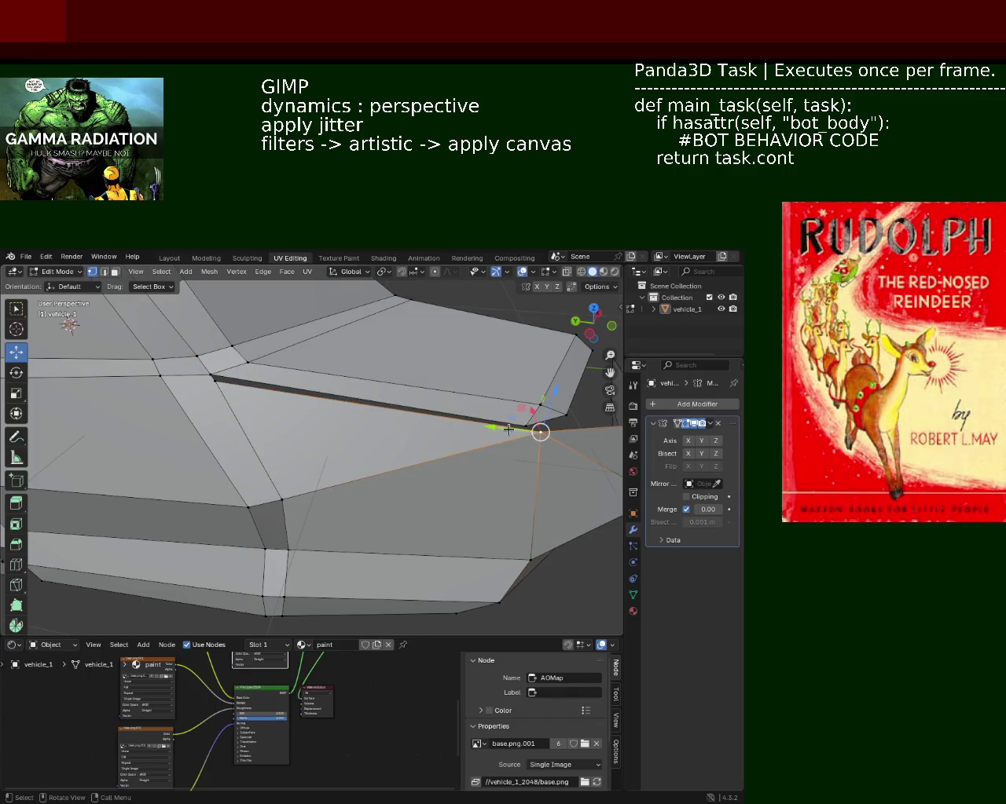
{"action": "left_click_drag", "start_coordinate": [508, 429], "coordinate": [494, 426]}
{"action": "left_click", "coordinate": [374, 379]}
{"action": "mouse_move", "coordinate": [374, 380]}
{"action": "middle_mouse_down"}
{"action": "mouse_move", "coordinate": [415, 411]}
{"action": "mouse_move", "coordinate": [365, 433]}
{"action": "mouse_move", "coordinate": [336, 417]}
{"action": "mouse_move", "coordinate": [342, 428]}
{"action": "middle_mouse_up"}
- Move the side face below the hood along the car's length (Y)
{"action": "key", "text": "3"}
{"action": "left_click", "coordinate": [348, 447]}
{"action": "left_click", "coordinate": [347, 448], "text": "shift"}
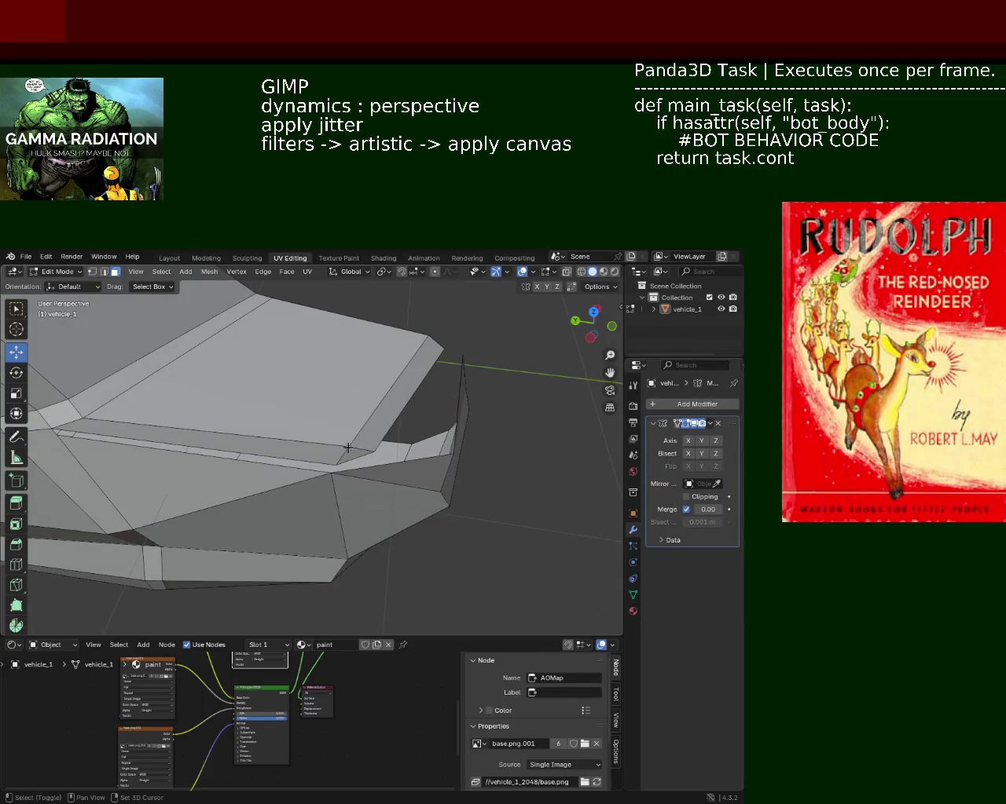
{"action": "left_click", "coordinate": [360, 448]}
{"action": "left_click_drag", "start_coordinate": [353, 400], "coordinate": [324, 395]}
{"action": "mouse_move", "coordinate": [324, 396]}
{"action": "middle_mouse_down"}
{"action": "mouse_move", "coordinate": [333, 418]}
{"action": "mouse_move", "coordinate": [149, 416]}
{"action": "middle_mouse_up"}
- Pull the lower corner vertex up toward the hood
{"action": "key", "text": "1"}
{"action": "left_click", "coordinate": [353, 500]}
{"action": "left_click_drag", "start_coordinate": [352, 499], "coordinate": [348, 446]}
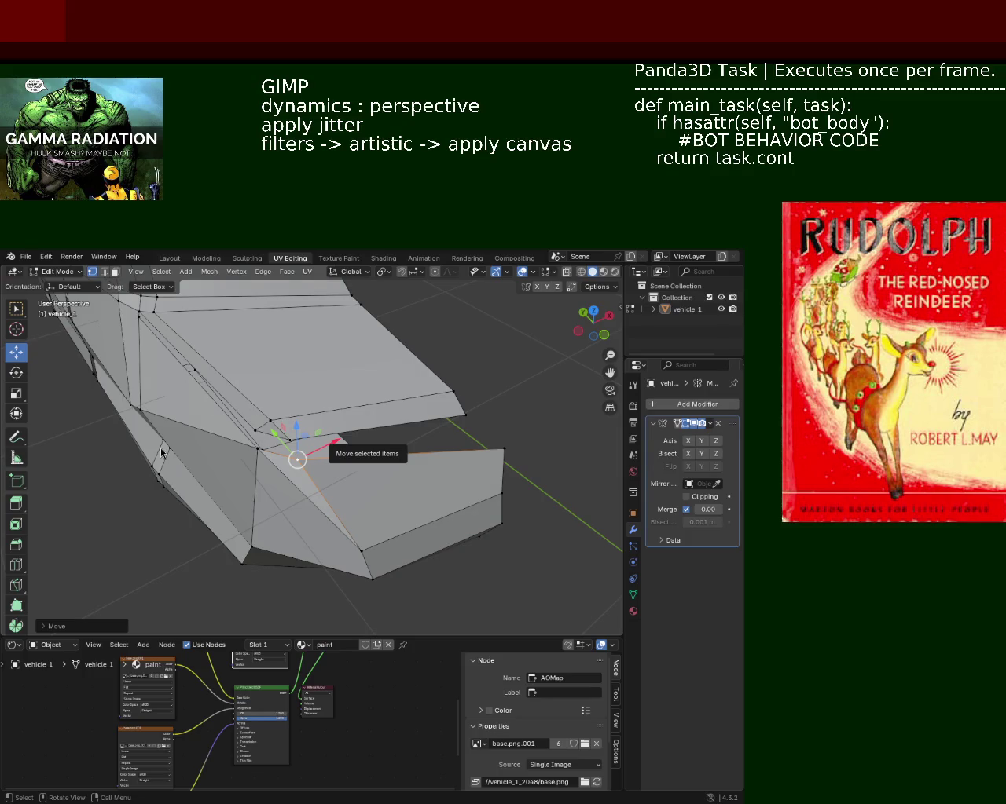
- Move the front-corner vertex and a vertex beside the gap along the car's length
{"action": "mouse_move", "coordinate": [463, 355]}
{"action": "middle_mouse_down"}
{"action": "mouse_move", "coordinate": [342, 446]}
{"action": "mouse_move", "coordinate": [323, 444]}
{"action": "mouse_move", "coordinate": [324, 507]}
{"action": "middle_mouse_up"}
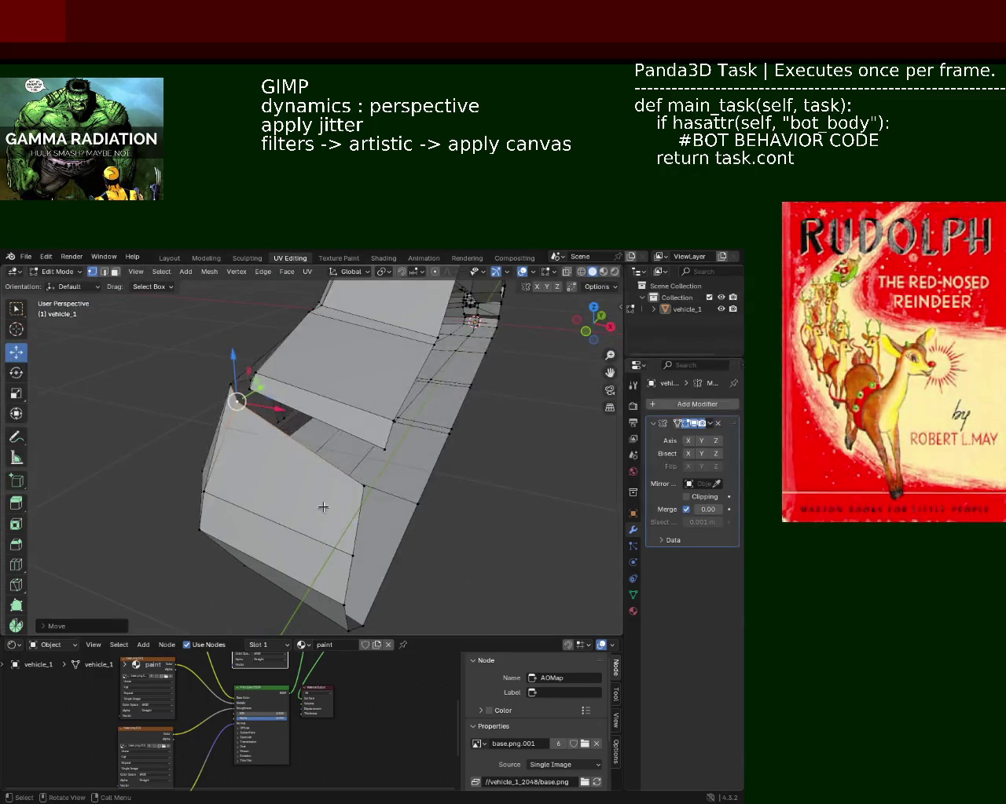
{"action": "middle_click_drag", "start_coordinate": [406, 506], "coordinate": [410, 528]}
{"action": "left_click", "coordinate": [461, 518]}
{"action": "mouse_move", "coordinate": [456, 481]}
{"action": "left_mouse_down"}
{"action": "mouse_move", "coordinate": [430, 391]}
{"action": "mouse_move", "coordinate": [419, 420]}
{"action": "left_mouse_up"}
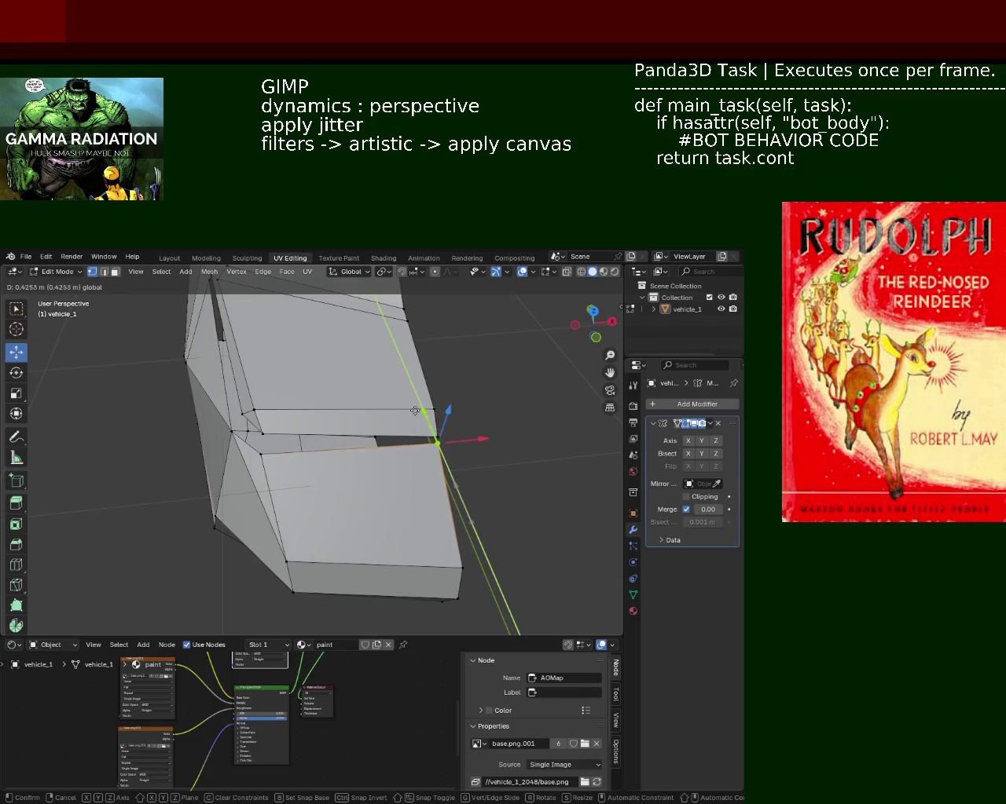
{"action": "left_click_drag", "start_coordinate": [418, 420], "coordinate": [413, 418]}
{"action": "left_click", "coordinate": [260, 453]}
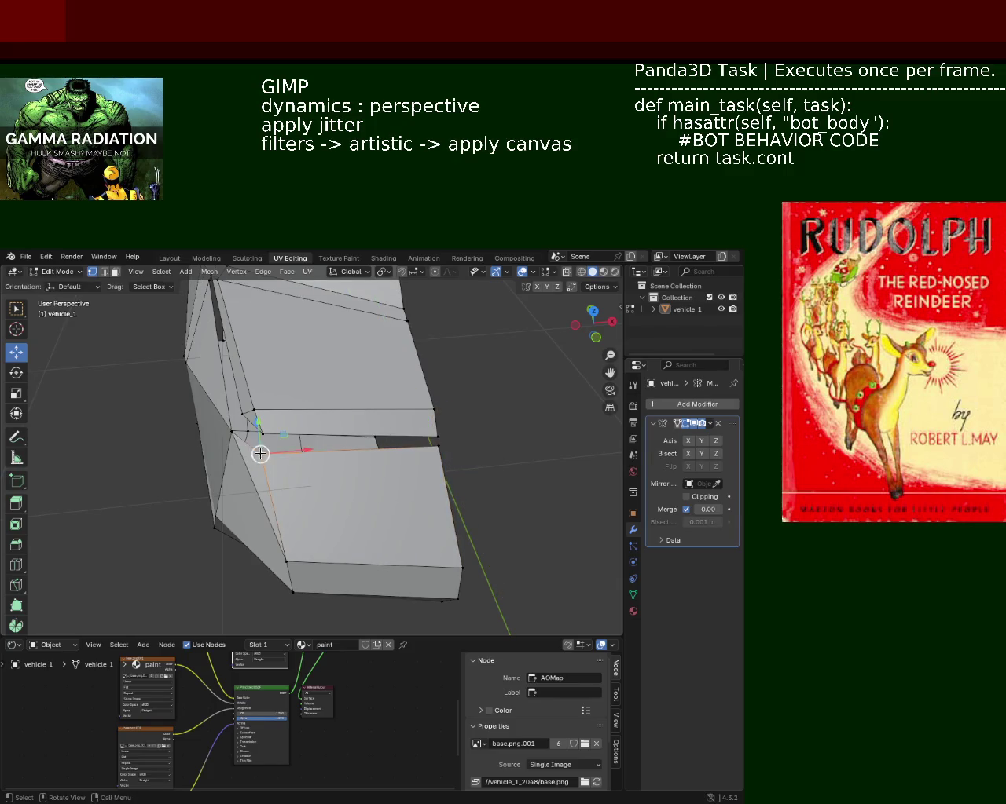
{"action": "middle_click_drag", "start_coordinate": [260, 453], "coordinate": [370, 451]}
{"action": "mouse_move", "coordinate": [315, 429]}
{"action": "left_mouse_down"}
{"action": "mouse_move", "coordinate": [300, 426]}
{"action": "mouse_move", "coordinate": [348, 400]}
{"action": "left_mouse_up"}
- Move the vertex at the gap's end up and left, then nudge it slightly higher
{"action": "middle_click_drag", "start_coordinate": [348, 402], "coordinate": [287, 472]}
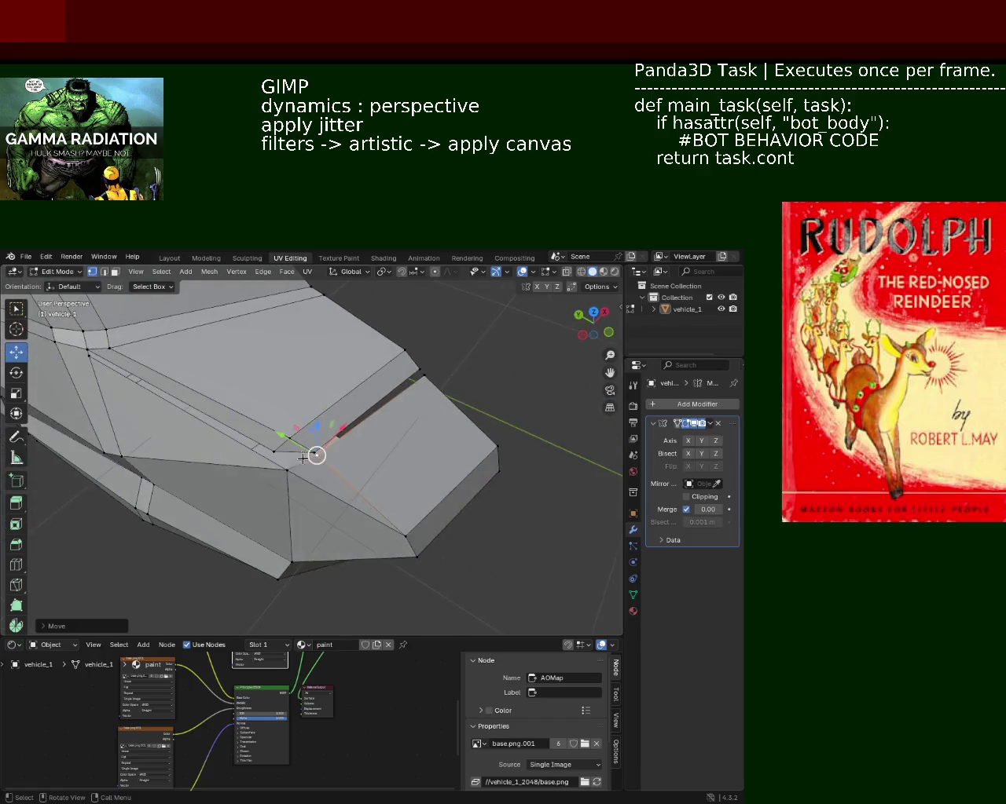
{"action": "left_click", "coordinate": [287, 472]}
{"action": "key", "text": "g"}
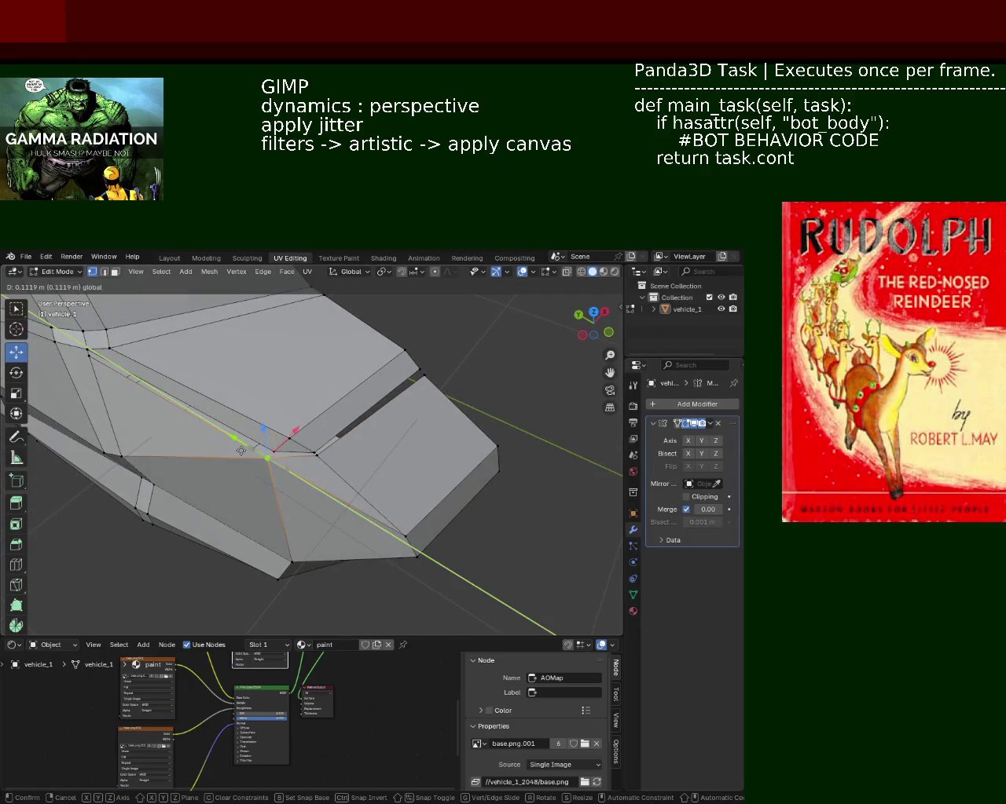
{"action": "left_click", "coordinate": [254, 451]}
{"action": "key", "text": "g"}
{"action": "left_click", "coordinate": [253, 445]}
- Select the vertex near the front corner together with the vertices to its left
{"action": "middle_click_drag", "start_coordinate": [366, 543], "coordinate": [367, 499]}
{"action": "left_click", "coordinate": [409, 481]}
{"action": "left_click", "coordinate": [274, 395]}
{"action": "left_click", "coordinate": [290, 526], "text": "ctrl"}
{"action": "left_click", "coordinate": [410, 482]}
{"action": "mouse_move", "coordinate": [241, 487]}
{"action": "middle_mouse_down"}
{"action": "mouse_move", "coordinate": [228, 509]}
{"action": "mouse_move", "coordinate": [334, 475]}
{"action": "mouse_move", "coordinate": [266, 465]}
{"action": "middle_mouse_up"}
{"action": "left_click", "coordinate": [248, 497], "text": "shift"}
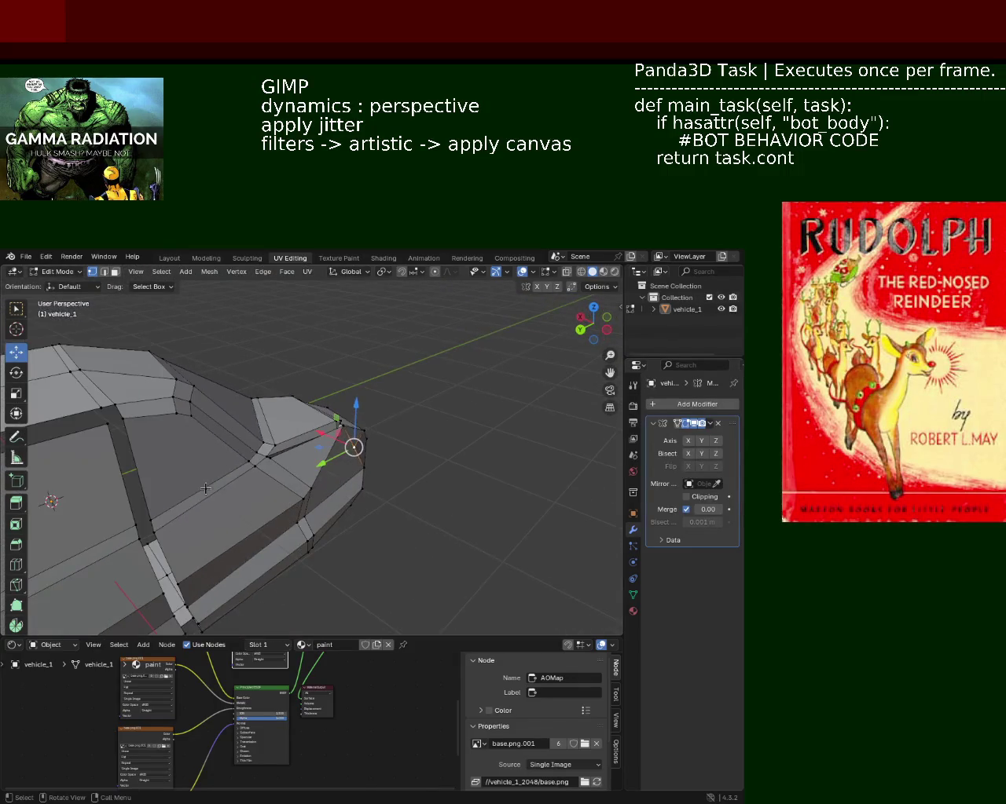
{"action": "mouse_move", "coordinate": [265, 465]}
{"action": "middle_mouse_down"}
{"action": "mouse_move", "coordinate": [351, 418]}
{"action": "mouse_move", "coordinate": [352, 486]}
{"action": "mouse_move", "coordinate": [365, 391]}
{"action": "middle_mouse_up"}
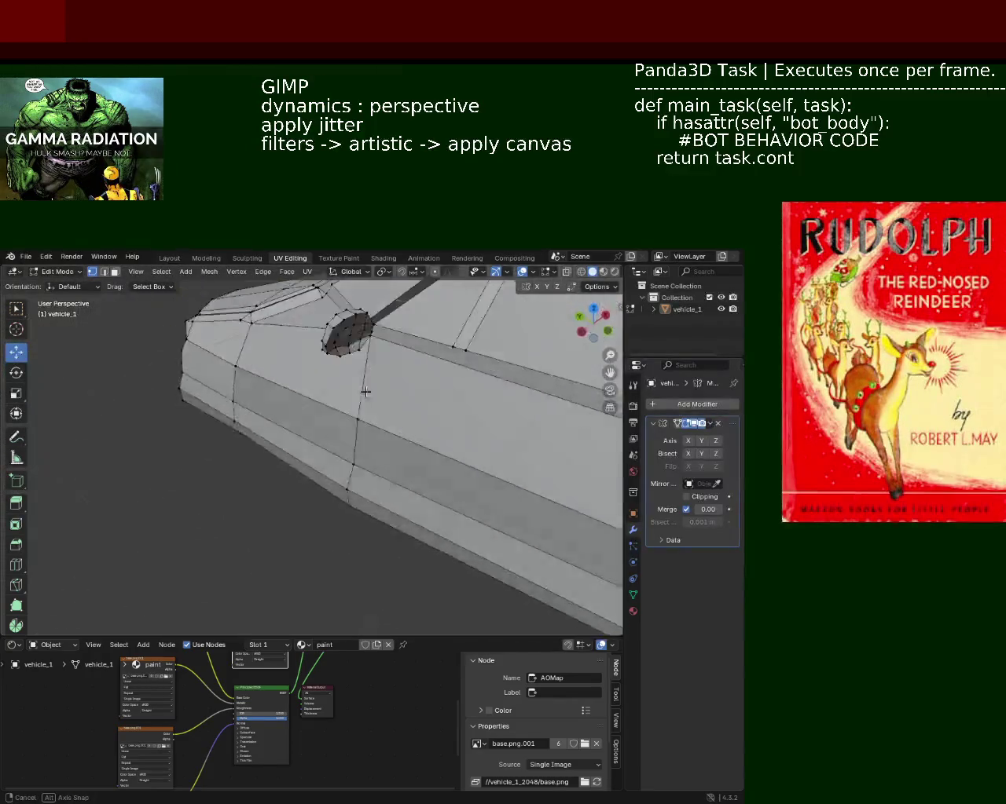
{"action": "mouse_move", "coordinate": [365, 391]}
{"action": "middle_mouse_down"}
{"action": "mouse_move", "coordinate": [443, 416]}
{"action": "mouse_move", "coordinate": [362, 482]}
{"action": "mouse_move", "coordinate": [337, 475]}
{"action": "mouse_move", "coordinate": [316, 512]}
{"action": "middle_mouse_up"}
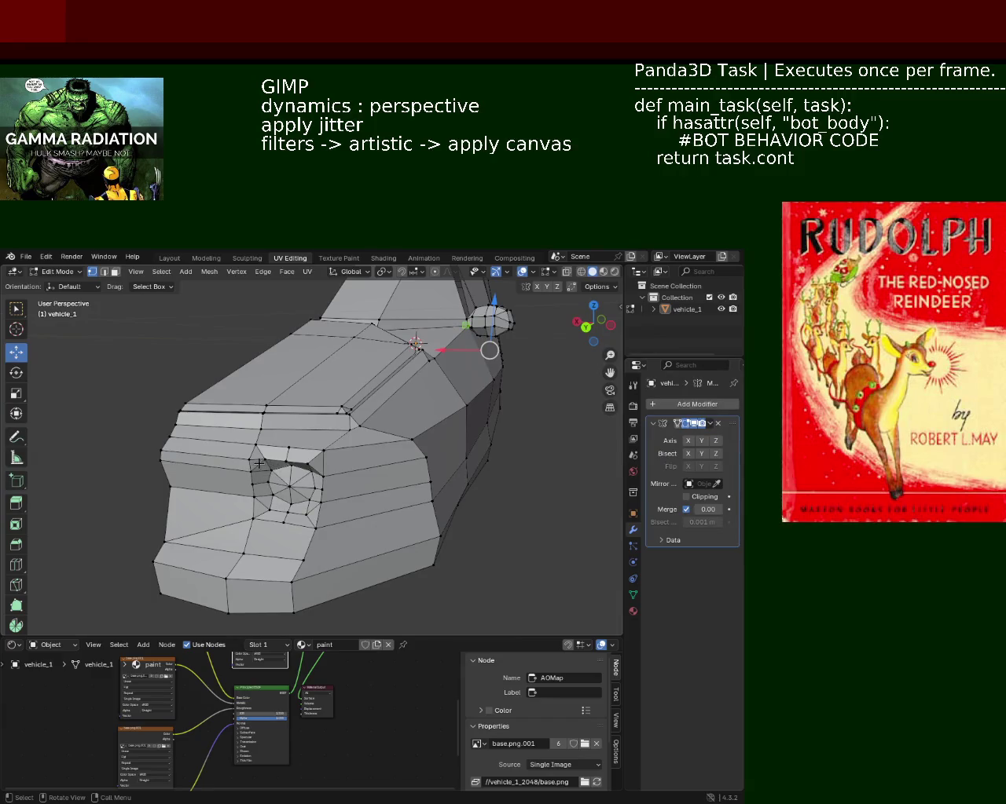
{"action": "scroll", "coordinate": [299, 487], "scroll_direction": "up", "scroll_amount": 4}
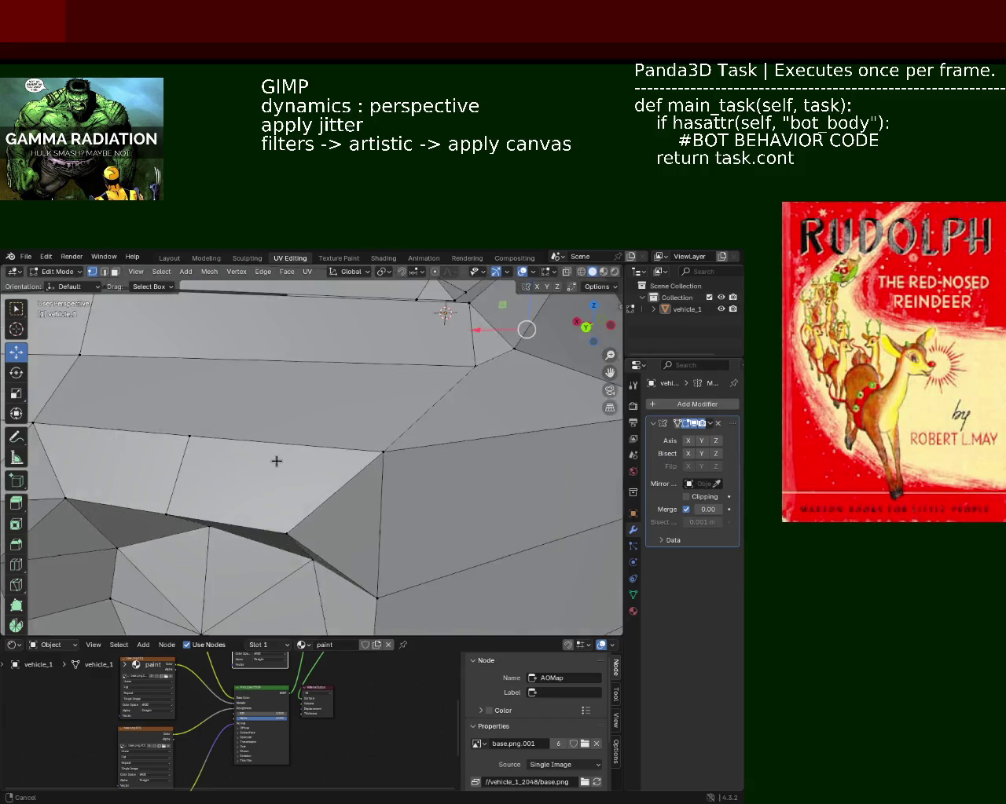
{"action": "scroll", "coordinate": [277, 460], "scroll_direction": "down", "scroll_amount": 2}
{"action": "scroll", "coordinate": [314, 498], "scroll_direction": "up", "scroll_amount": 3}
{"action": "scroll", "coordinate": [325, 498], "scroll_direction": "down", "scroll_amount": 3}
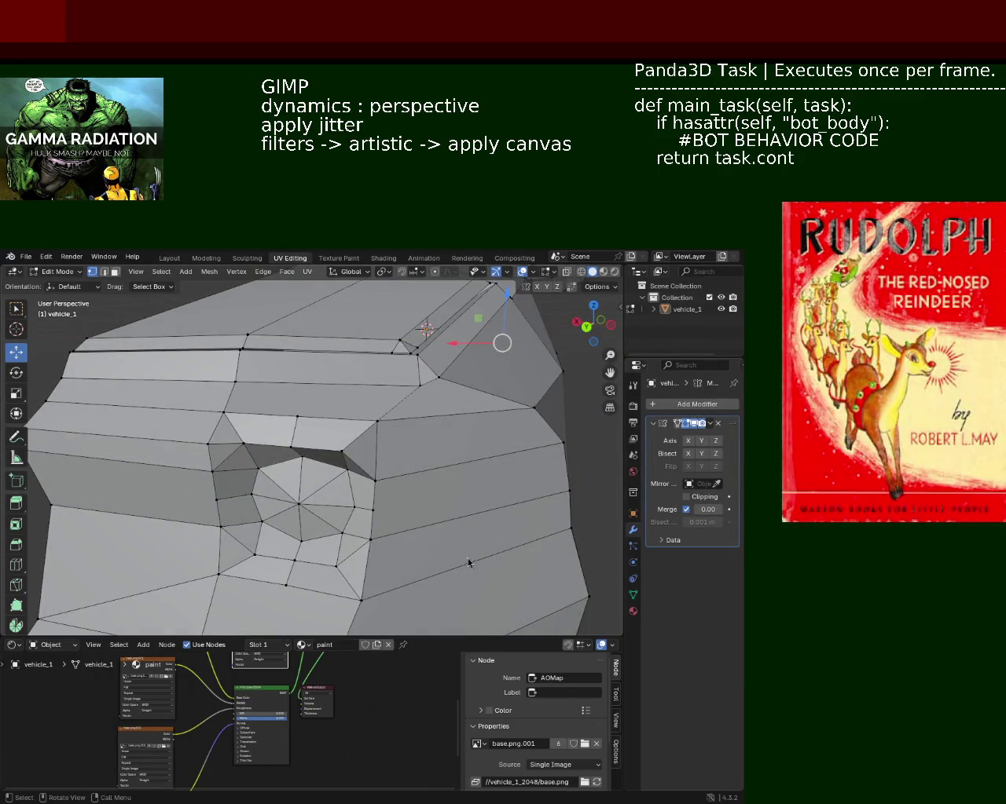
{"action": "mouse_move", "coordinate": [437, 431]}
{"action": "middle_mouse_down"}
{"action": "mouse_move", "coordinate": [370, 442]}
{"action": "mouse_move", "coordinate": [290, 419]}
{"action": "middle_mouse_up"}
{"action": "scroll", "coordinate": [417, 432], "scroll_direction": "down", "scroll_amount": 3}
{"action": "scroll", "coordinate": [417, 432], "scroll_direction": "up", "scroll_amount": 5}
{"action": "scroll", "coordinate": [377, 417], "scroll_direction": "up", "scroll_amount": 2}
{"action": "scroll", "coordinate": [290, 418], "scroll_direction": "down", "scroll_amount": 5}
{"action": "mouse_move", "coordinate": [377, 442]}
{"action": "middle_mouse_down"}
{"action": "mouse_move", "coordinate": [259, 440]}
{"action": "mouse_move", "coordinate": [246, 413]}
{"action": "mouse_move", "coordinate": [404, 426]}
{"action": "mouse_move", "coordinate": [410, 415]}
{"action": "middle_mouse_up"}
{"action": "scroll", "coordinate": [248, 430], "scroll_direction": "up", "scroll_amount": 3}
{"action": "scroll", "coordinate": [247, 430], "scroll_direction": "down", "scroll_amount": 4}
{"action": "scroll", "coordinate": [243, 404], "scroll_direction": "up", "scroll_amount": 4}
{"action": "scroll", "coordinate": [343, 425], "scroll_direction": "up", "scroll_amount": 2}
{"action": "scroll", "coordinate": [411, 415], "scroll_direction": "up", "scroll_amount": 3}
{"action": "middle_click_drag", "start_coordinate": [404, 471], "coordinate": [428, 481]}
- Subdivide the edges beside the hood gap and connect the new midpoint to the upper vertex
{"action": "left_click", "coordinate": [448, 492]}
{"action": "right_click", "coordinate": [310, 471]}
{"action": "left_click", "coordinate": [259, 519]}
{"action": "left_click", "coordinate": [377, 484]}
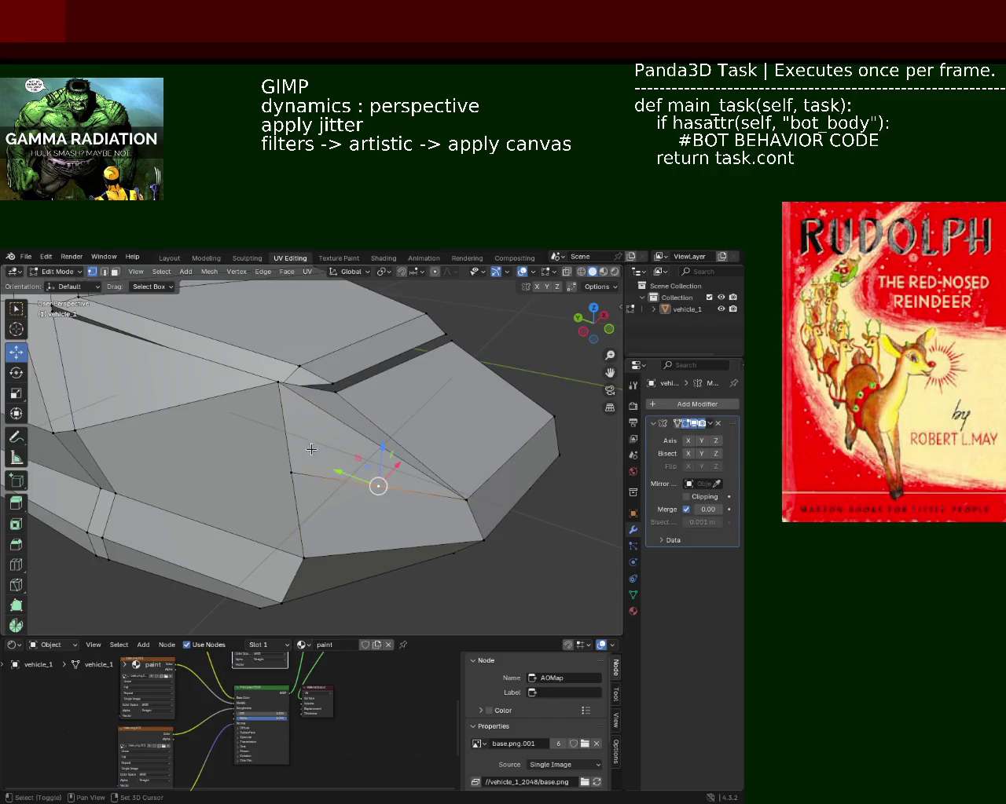
{"action": "left_click", "coordinate": [284, 389], "text": "shift"}
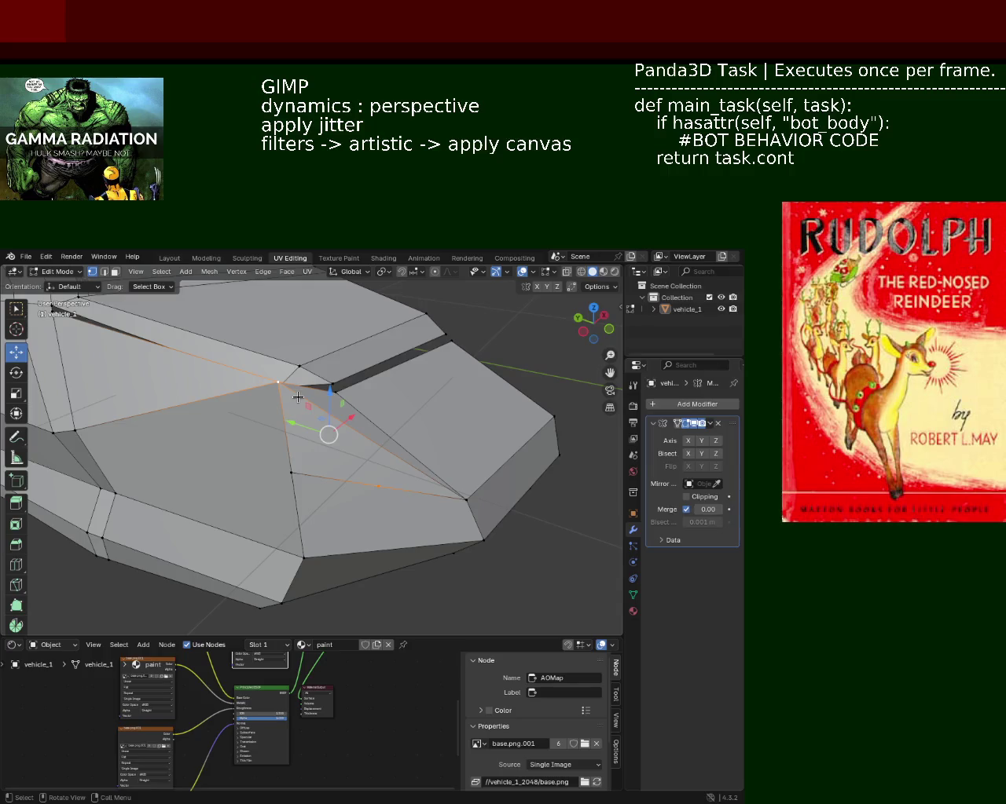
{"action": "key", "text": "j"}
- Dissolve the old edge so the face is rerouted through the new midpoint
{"action": "left_click", "coordinate": [103, 271]}
{"action": "key", "text": "x"}
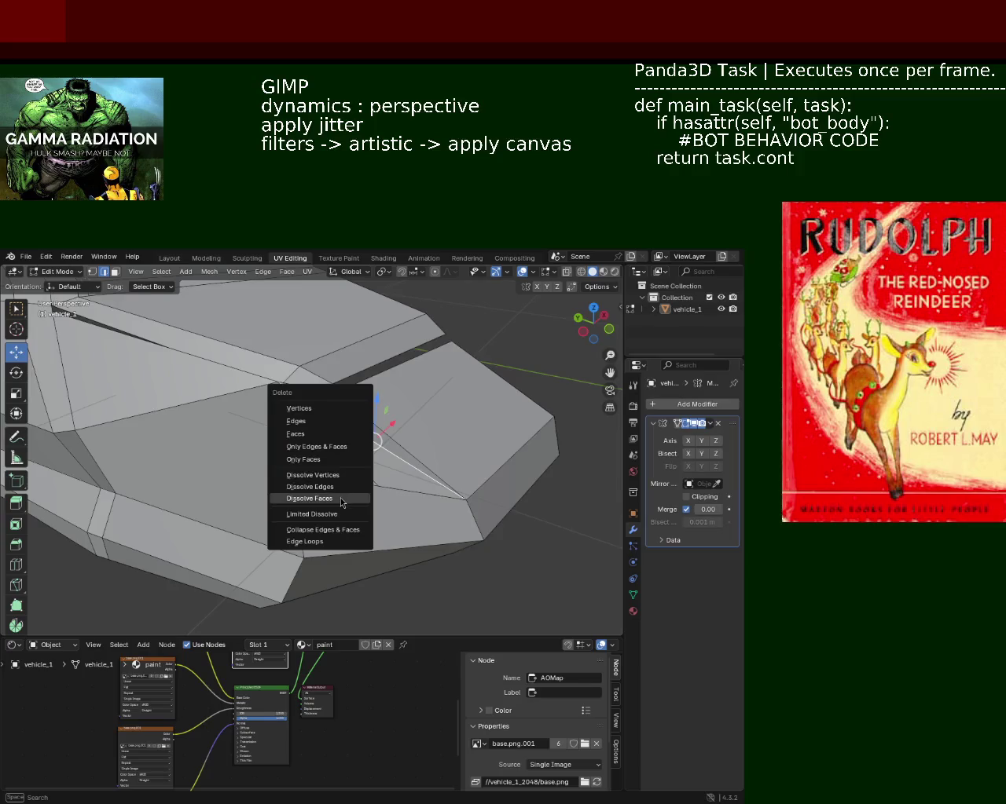
{"action": "left_click", "coordinate": [349, 490]}
{"action": "mouse_move", "coordinate": [349, 490]}
{"action": "middle_mouse_down"}
{"action": "mouse_move", "coordinate": [447, 495]}
{"action": "mouse_move", "coordinate": [428, 477]}
{"action": "middle_mouse_up"}
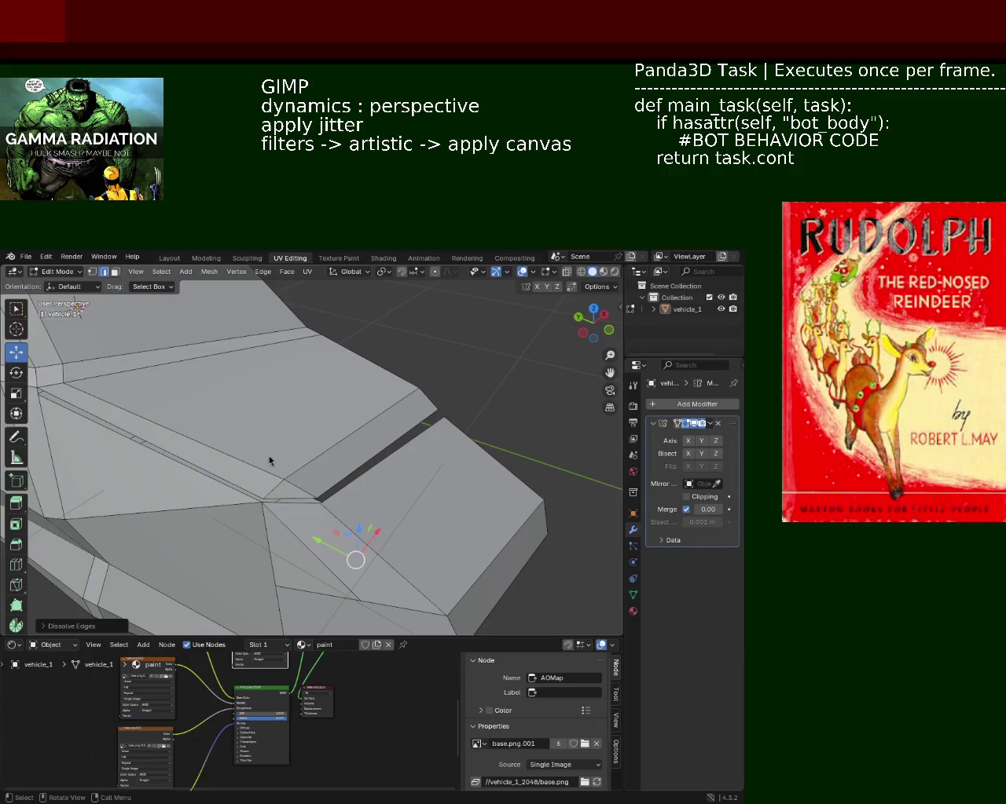
{"action": "scroll", "coordinate": [370, 440], "scroll_direction": "down", "scroll_amount": 3}
{"action": "scroll", "coordinate": [395, 472], "scroll_direction": "up", "scroll_amount": 4}
{"action": "scroll", "coordinate": [359, 422], "scroll_direction": "down", "scroll_amount": 1}
{"action": "mouse_move", "coordinate": [366, 443]}
{"action": "middle_mouse_down"}
{"action": "mouse_move", "coordinate": [209, 453]}
{"action": "mouse_move", "coordinate": [416, 496]}
{"action": "mouse_move", "coordinate": [395, 370]}
{"action": "mouse_move", "coordinate": [337, 398]}
{"action": "mouse_move", "coordinate": [338, 369]}
{"action": "mouse_move", "coordinate": [383, 399]}
{"action": "middle_mouse_up"}
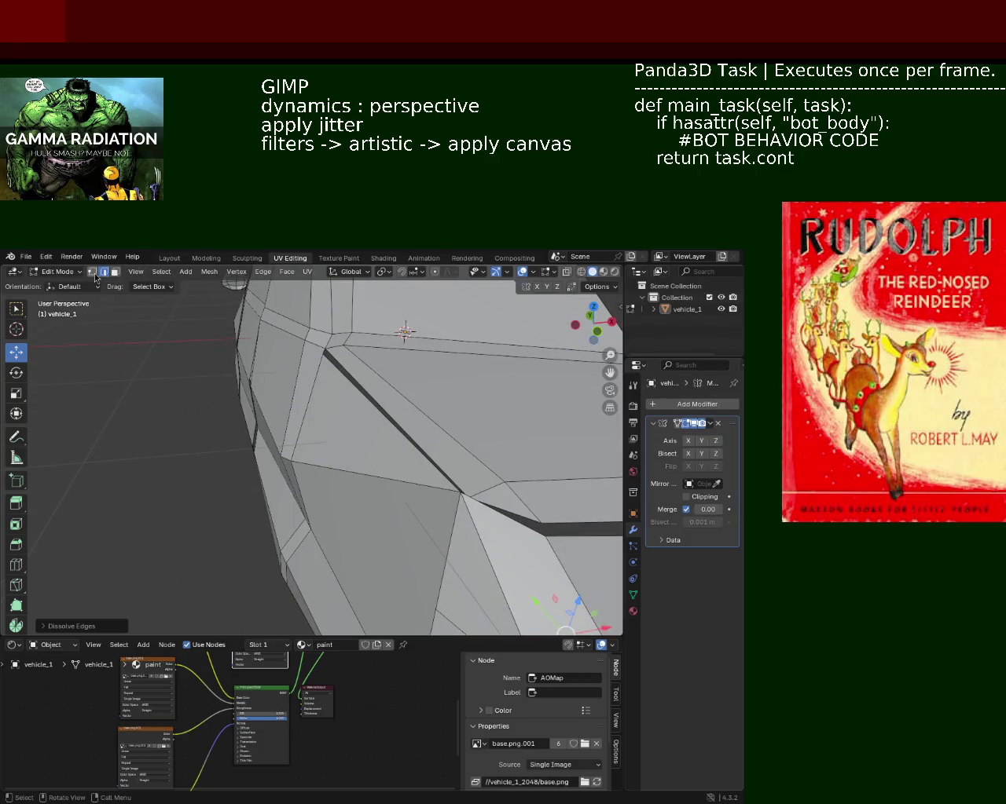
- Raise the hood-edge vertex slightly along the vertical Z axis
{"action": "left_click", "coordinate": [92, 272]}
{"action": "left_click", "coordinate": [484, 483]}
{"action": "middle_click_drag", "start_coordinate": [485, 484], "coordinate": [366, 460]}
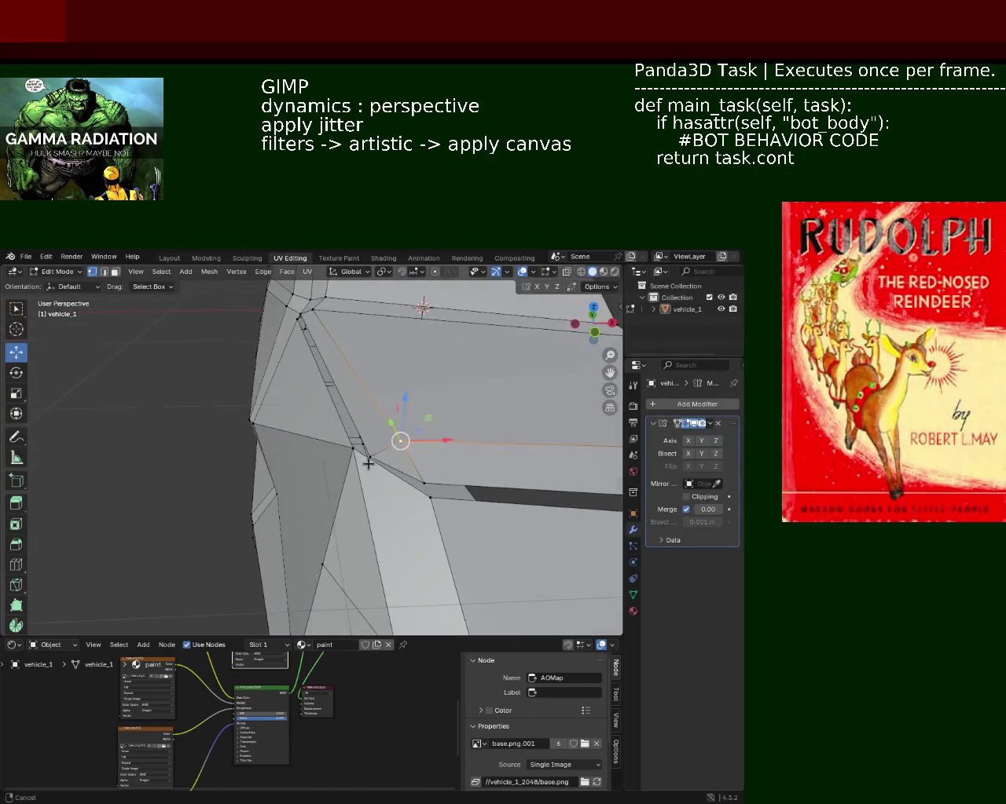
{"action": "left_click_drag", "start_coordinate": [369, 416], "coordinate": [369, 428]}
{"action": "mouse_move", "coordinate": [369, 428]}
{"action": "middle_mouse_down"}
{"action": "mouse_move", "coordinate": [383, 451]}
{"action": "mouse_move", "coordinate": [292, 448]}
{"action": "mouse_move", "coordinate": [430, 443]}
{"action": "mouse_move", "coordinate": [448, 427]}
{"action": "mouse_move", "coordinate": [371, 431]}
{"action": "middle_mouse_up"}
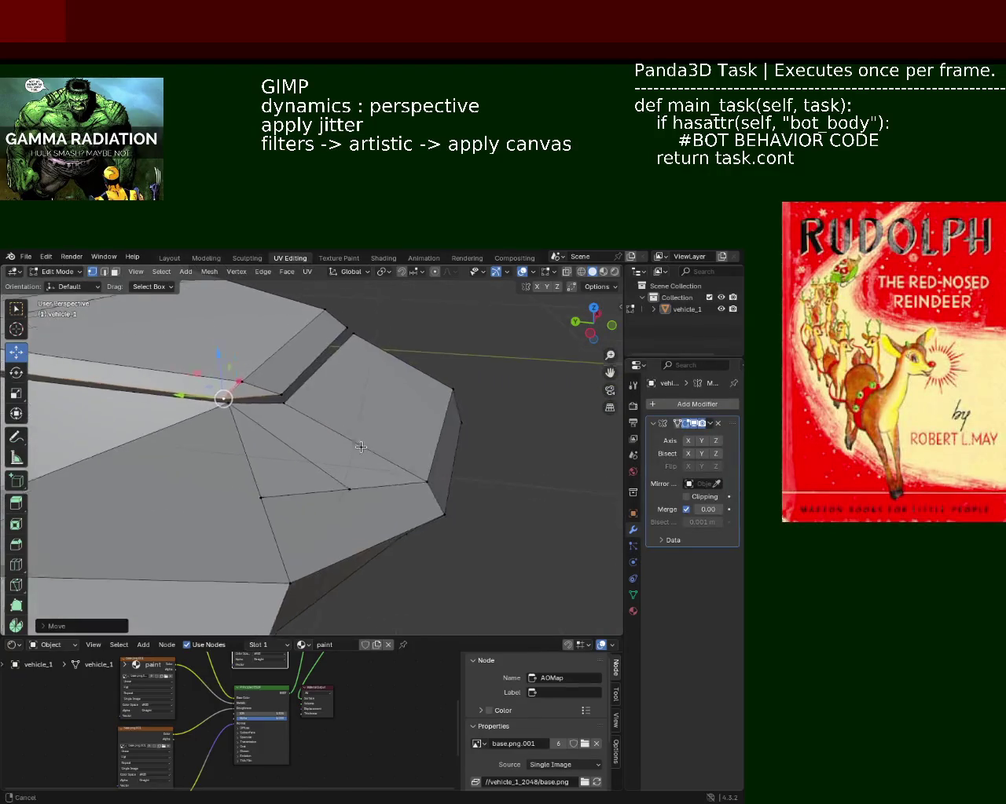
- Subdivide the edge between two vertices at the car's front
{"action": "left_click", "coordinate": [377, 422]}
{"action": "left_click", "coordinate": [464, 454]}
{"action": "left_click", "coordinate": [330, 516], "text": "shift"}
{"action": "right_click", "coordinate": [338, 480]}
{"action": "left_click", "coordinate": [338, 491]}
{"action": "left_click", "coordinate": [385, 426], "text": "shift"}
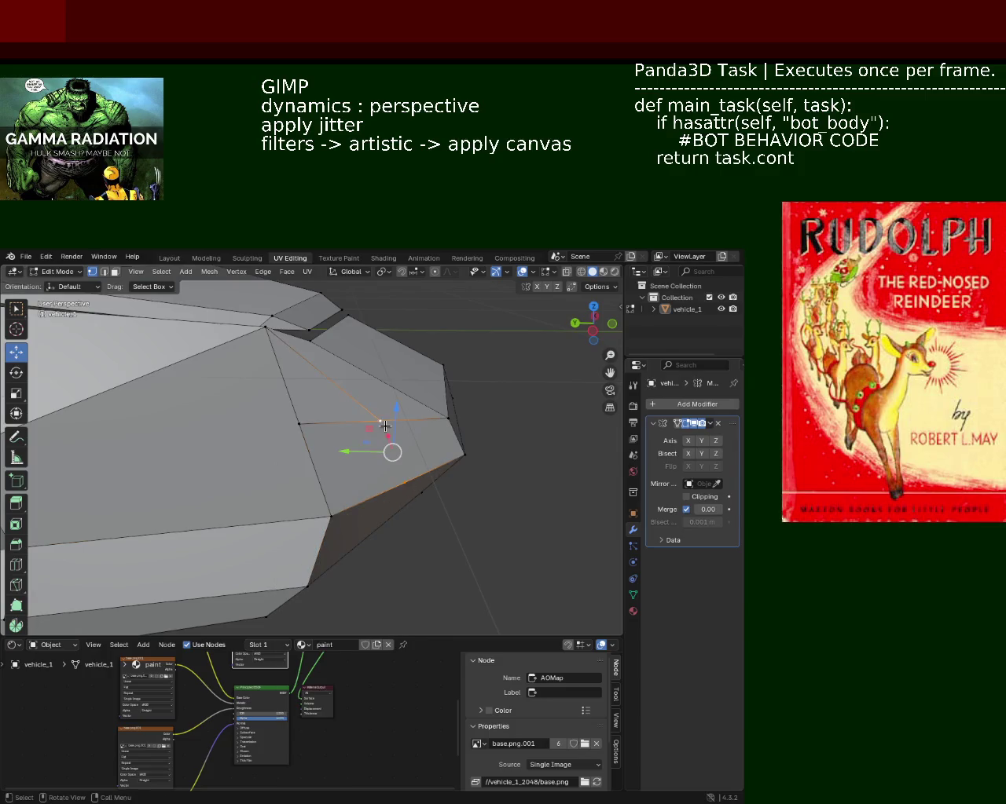
{"action": "middle_click_drag", "start_coordinate": [385, 426], "coordinate": [260, 478]}
- Subdivide the bottom front edge loop
{"action": "key", "text": "alt+a"}
{"action": "left_click", "coordinate": [239, 476]}
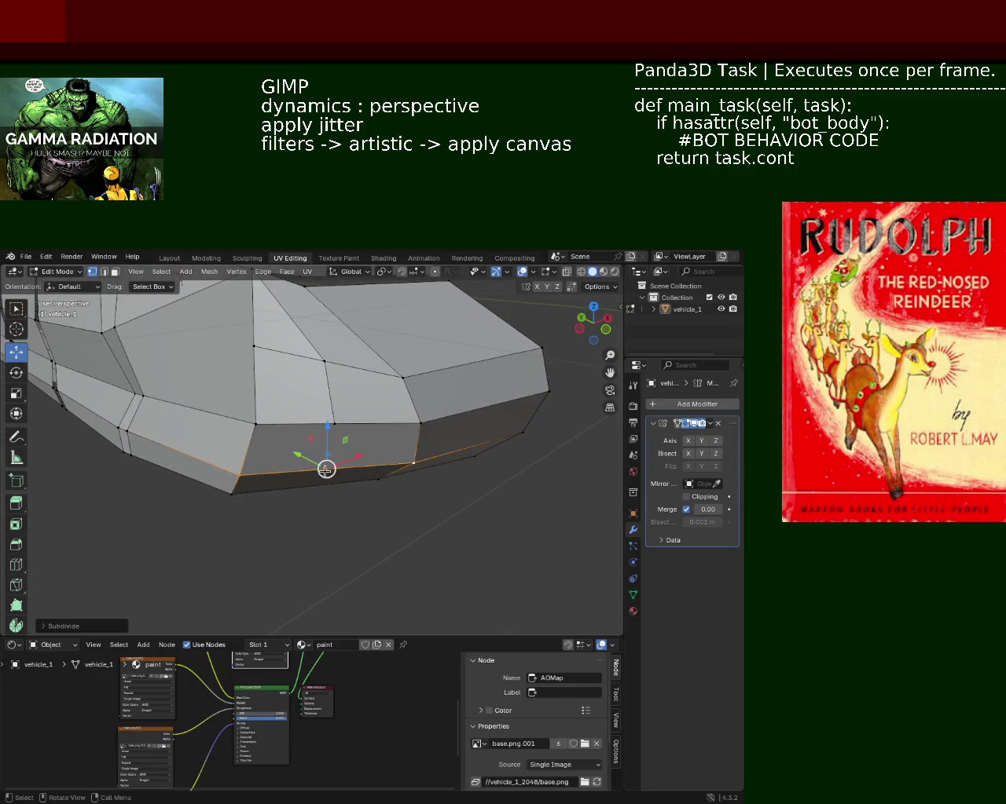
{"action": "left_click", "coordinate": [237, 497], "text": "alt"}
{"action": "key", "text": "ctrl+e"}
{"action": "left_click", "coordinate": [330, 477]}
- Slide the upper edges of the front side face and the bottom edge along Y
{"action": "left_click", "coordinate": [343, 431]}
{"action": "left_click", "coordinate": [307, 487], "text": "shift"}
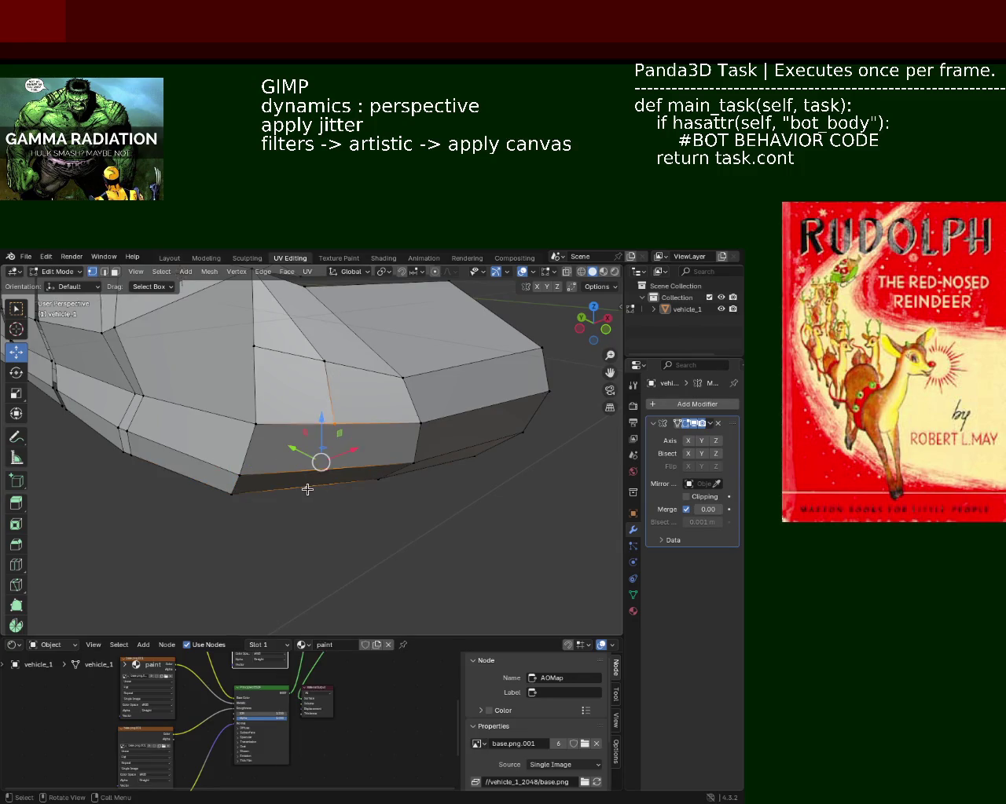
{"action": "mouse_move", "coordinate": [307, 489]}
{"action": "middle_mouse_down"}
{"action": "mouse_move", "coordinate": [348, 449]}
{"action": "mouse_move", "coordinate": [165, 342]}
{"action": "middle_mouse_up"}
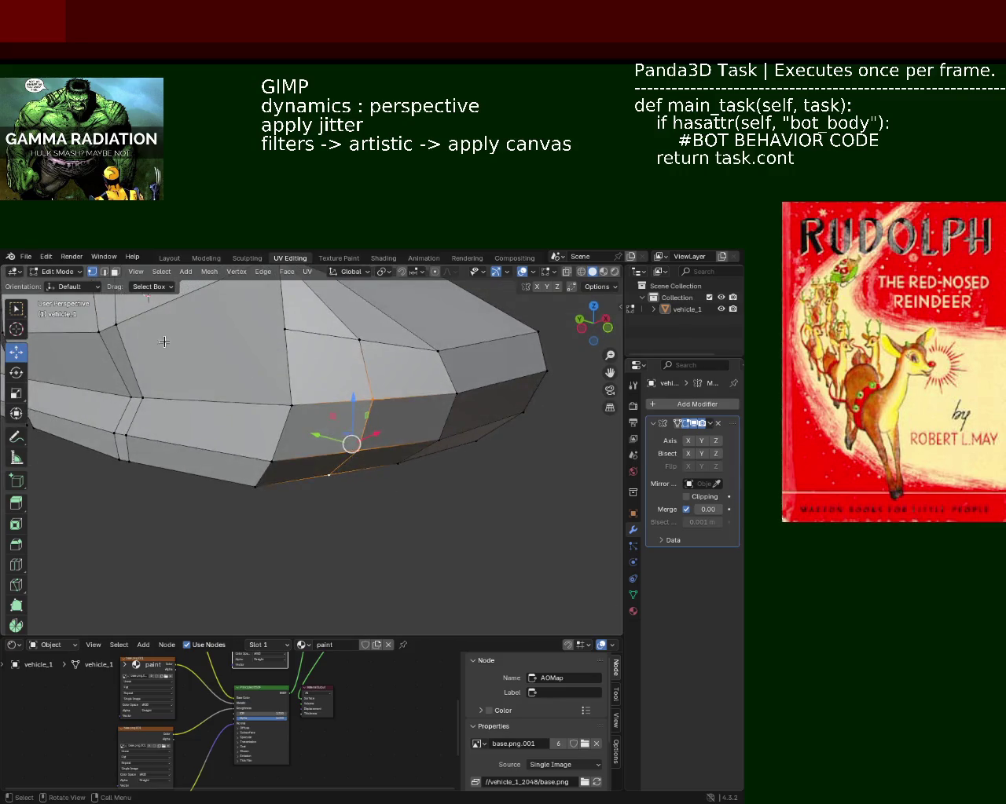
{"action": "key", "text": "g"}
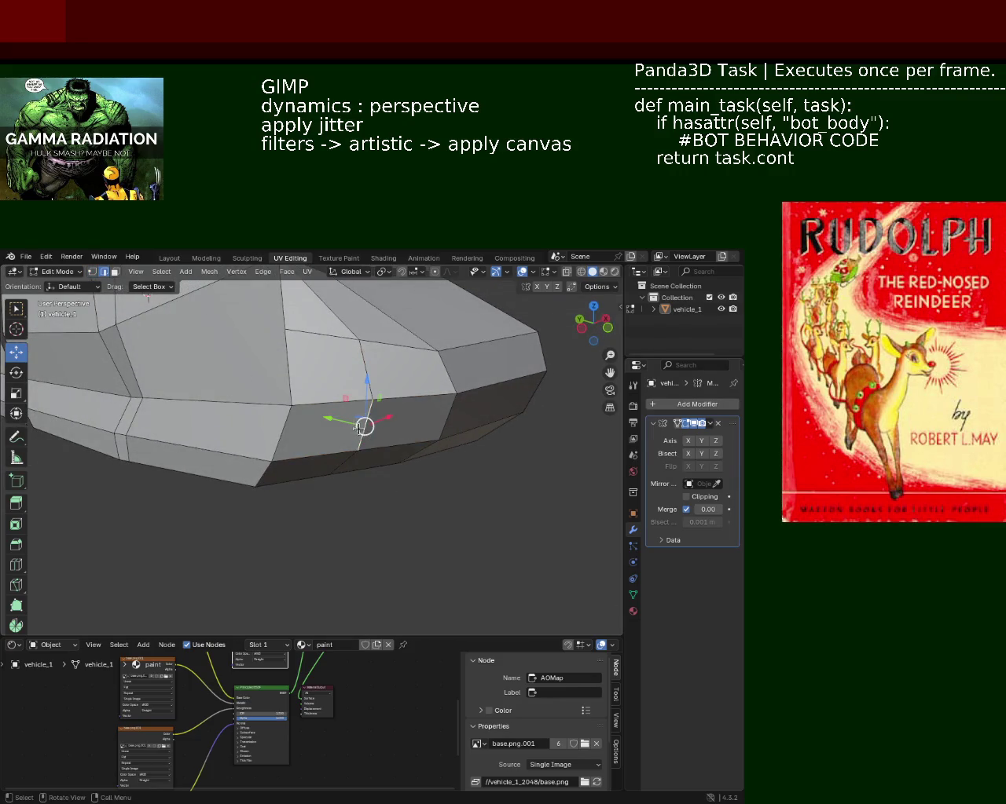
{"action": "key", "text": "y"}
{"action": "left_click", "coordinate": [350, 431]}
- Move another nose vertex, then slide the front-corner vertex along Y
{"action": "mouse_move", "coordinate": [350, 431]}
{"action": "middle_mouse_down"}
{"action": "mouse_move", "coordinate": [319, 458]}
{"action": "mouse_move", "coordinate": [345, 505]}
{"action": "mouse_move", "coordinate": [527, 400]}
{"action": "middle_mouse_up"}
{"action": "left_click", "coordinate": [345, 505]}
{"action": "key", "text": "g"}
{"action": "left_click", "coordinate": [403, 516]}
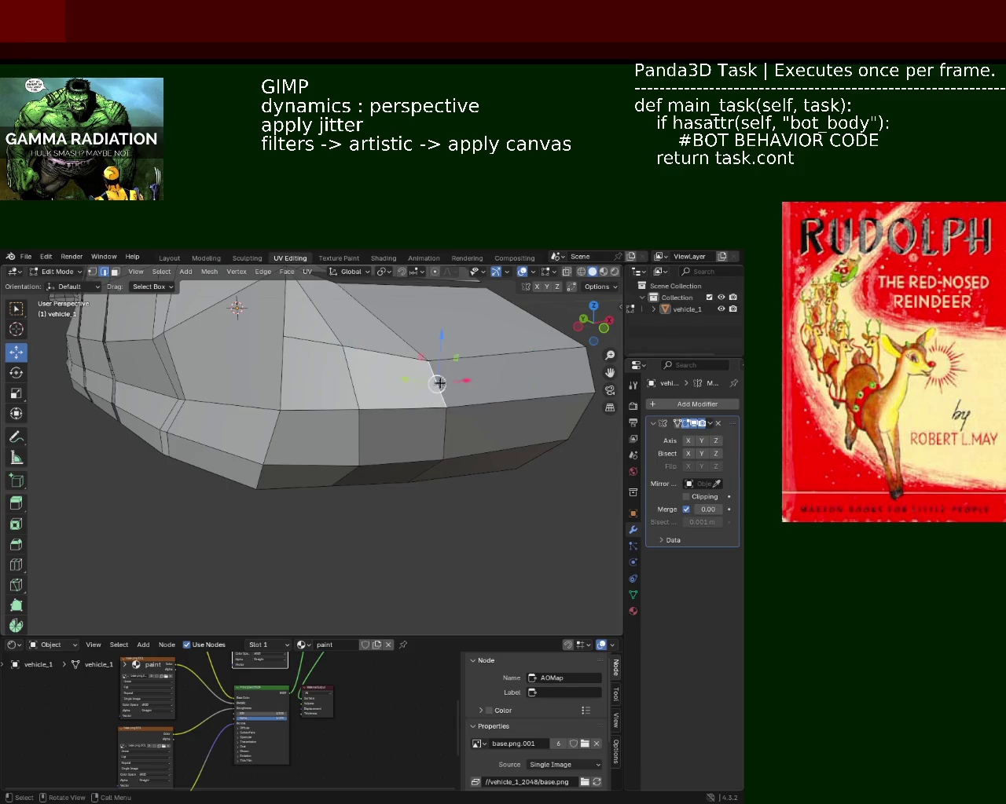
{"action": "scroll", "coordinate": [374, 420], "scroll_direction": "up", "scroll_amount": 2}
{"action": "mouse_move", "coordinate": [375, 420]}
{"action": "middle_mouse_down"}
{"action": "mouse_move", "coordinate": [467, 483]}
{"action": "mouse_move", "coordinate": [269, 363]}
{"action": "mouse_move", "coordinate": [421, 378]}
{"action": "middle_mouse_up"}
{"action": "left_click", "coordinate": [468, 483]}
{"action": "key", "text": "g"}
{"action": "key", "text": "y"}
{"action": "left_click", "coordinate": [432, 461]}
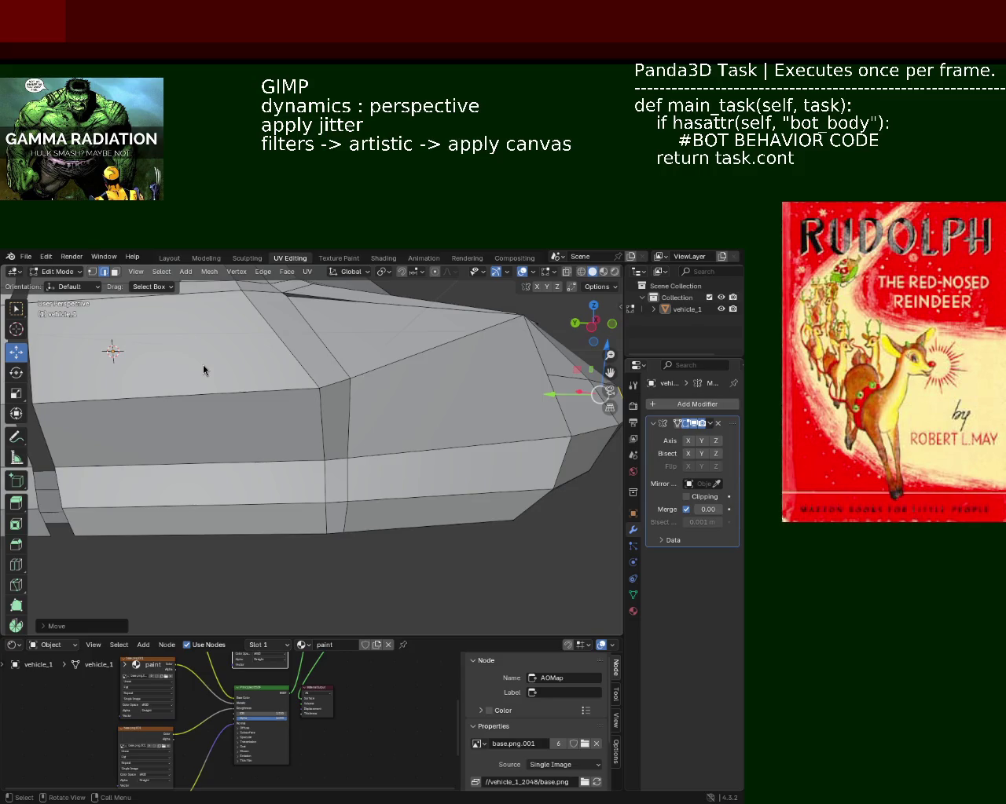
- Orbit the view to look at the car's side
{"action": "mouse_move", "coordinate": [399, 416]}
{"action": "middle_mouse_down"}
{"action": "mouse_move", "coordinate": [325, 415]}
{"action": "mouse_move", "coordinate": [67, 337]}
{"action": "middle_mouse_up"}
- Dissolve the edges between the two side faces into one panel
{"action": "key", "text": "ctrl+z"}
{"action": "left_click", "coordinate": [181, 446]}
{"action": "left_click", "coordinate": [428, 463], "text": "shift"}
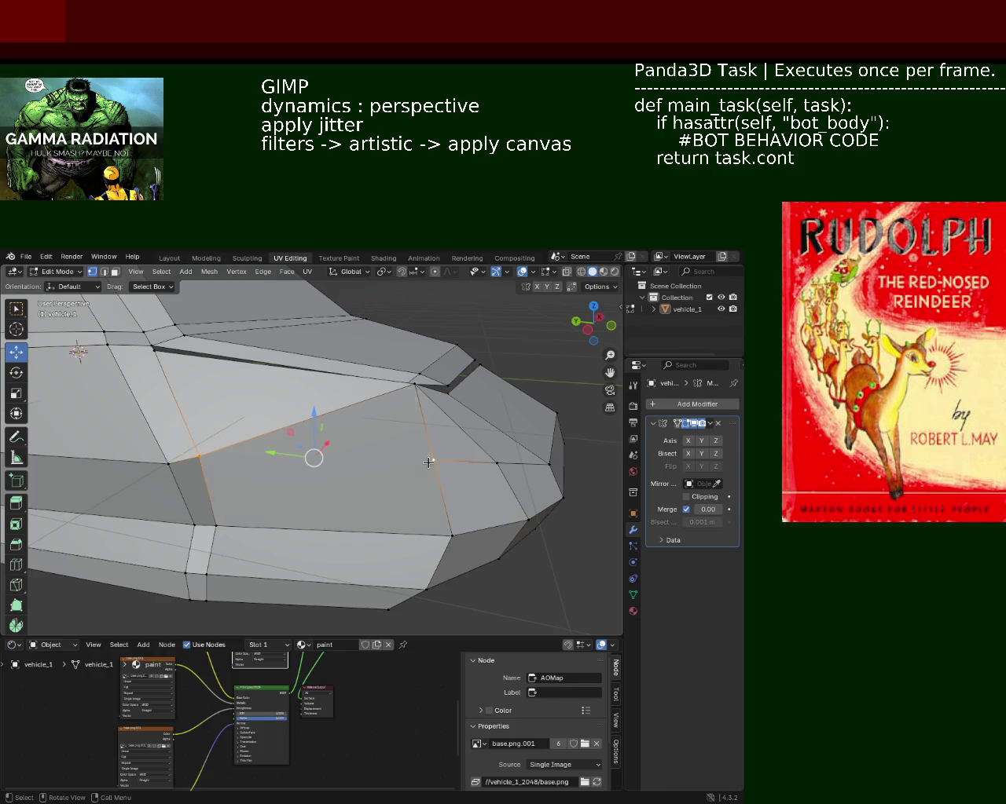
{"action": "key", "text": "alt+a"}
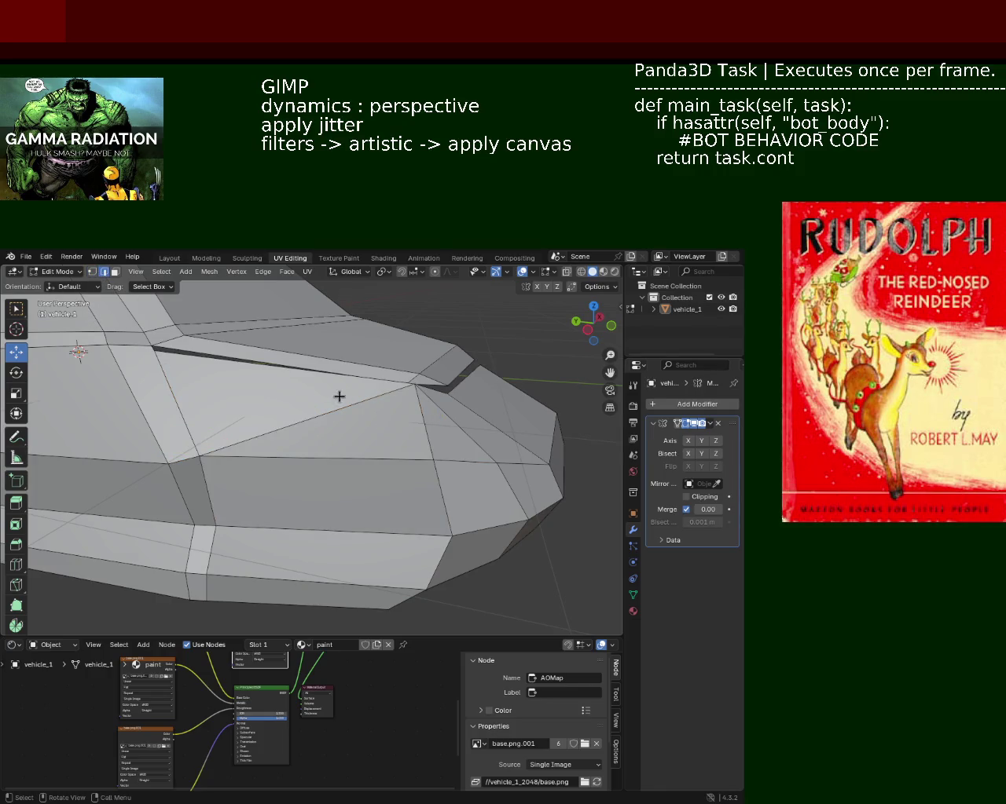
{"action": "key", "text": "x"}
{"action": "left_click", "coordinate": [315, 422]}
- Select an edge along the hood and turn the view toward the hood gap
{"action": "mouse_move", "coordinate": [333, 397]}
{"action": "middle_mouse_down"}
{"action": "mouse_move", "coordinate": [271, 430]}
{"action": "mouse_move", "coordinate": [334, 426]}
{"action": "middle_mouse_up"}
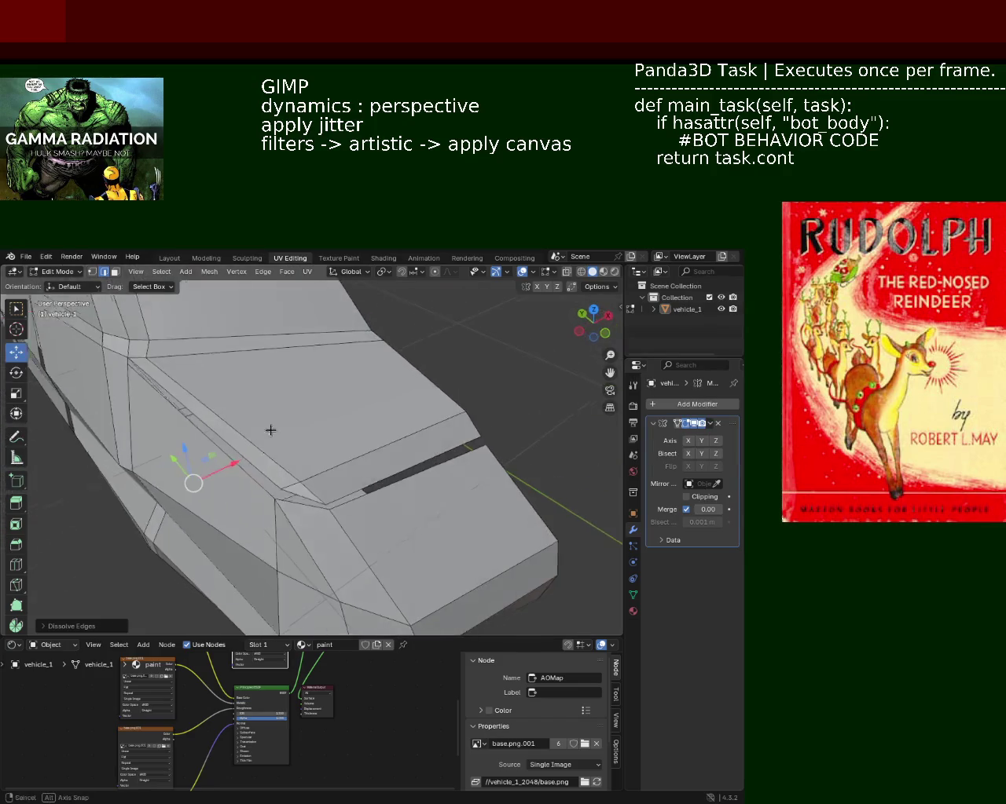
{"action": "mouse_move", "coordinate": [449, 465]}
{"action": "middle_mouse_down", "text": "shift"}
{"action": "mouse_move", "coordinate": [422, 433]}
{"action": "mouse_move", "coordinate": [380, 425]}
{"action": "middle_mouse_up", "text": "shift"}
{"action": "left_click", "coordinate": [419, 428], "text": "ctrl"}
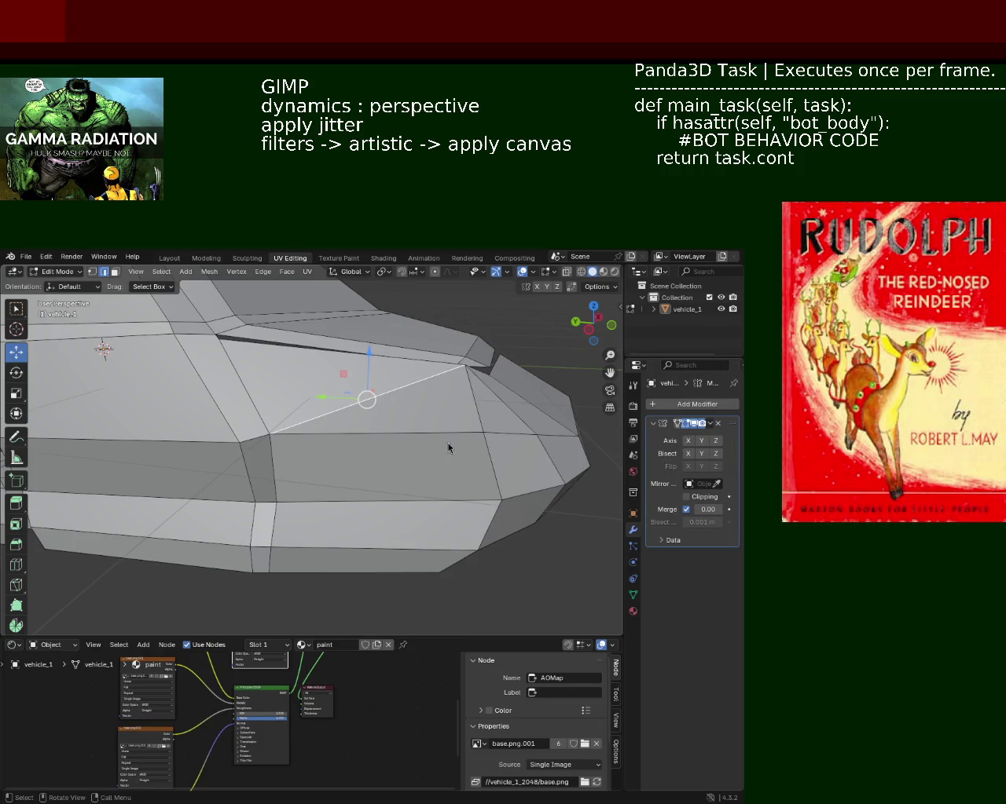
{"action": "mouse_move", "coordinate": [492, 381]}
{"action": "middle_mouse_down"}
{"action": "mouse_move", "coordinate": [349, 399]}
{"action": "mouse_move", "coordinate": [212, 375]}
{"action": "middle_mouse_up"}
- Move the hood-corner vertex along Y, then along X
{"action": "left_click", "coordinate": [92, 272]}
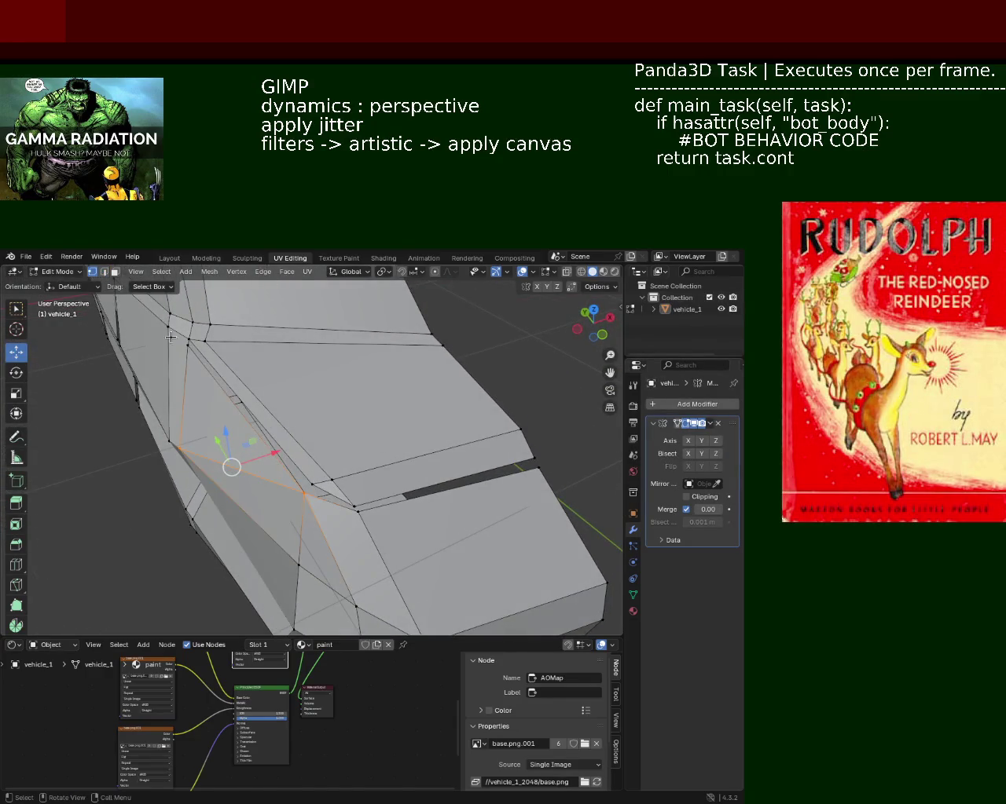
{"action": "left_click", "coordinate": [307, 492]}
{"action": "key", "text": "g"}
{"action": "key", "text": "y"}
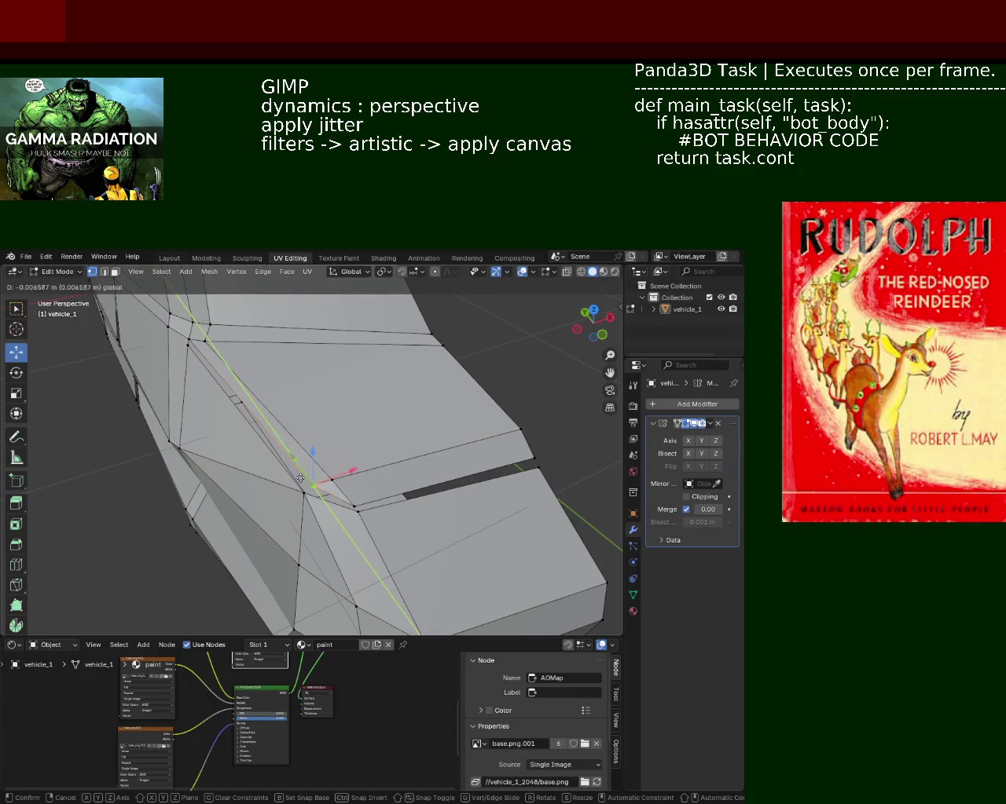
{"action": "left_click", "coordinate": [336, 481]}
{"action": "key", "text": "g"}
{"action": "key", "text": "x"}
{"action": "left_click", "coordinate": [336, 481]}
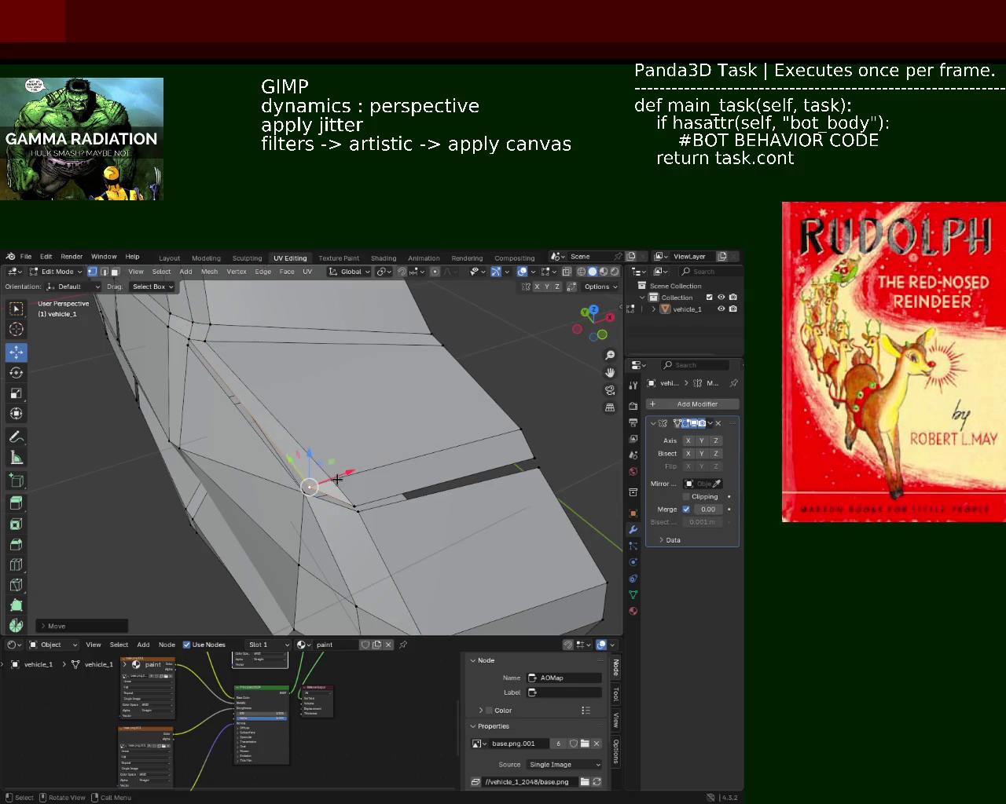
- Move the next hood-gap vertex along X, then raise it slightly along Z
{"action": "left_click", "coordinate": [355, 504]}
{"action": "key", "text": "g"}
{"action": "key", "text": "x"}
{"action": "left_click", "coordinate": [381, 496]}
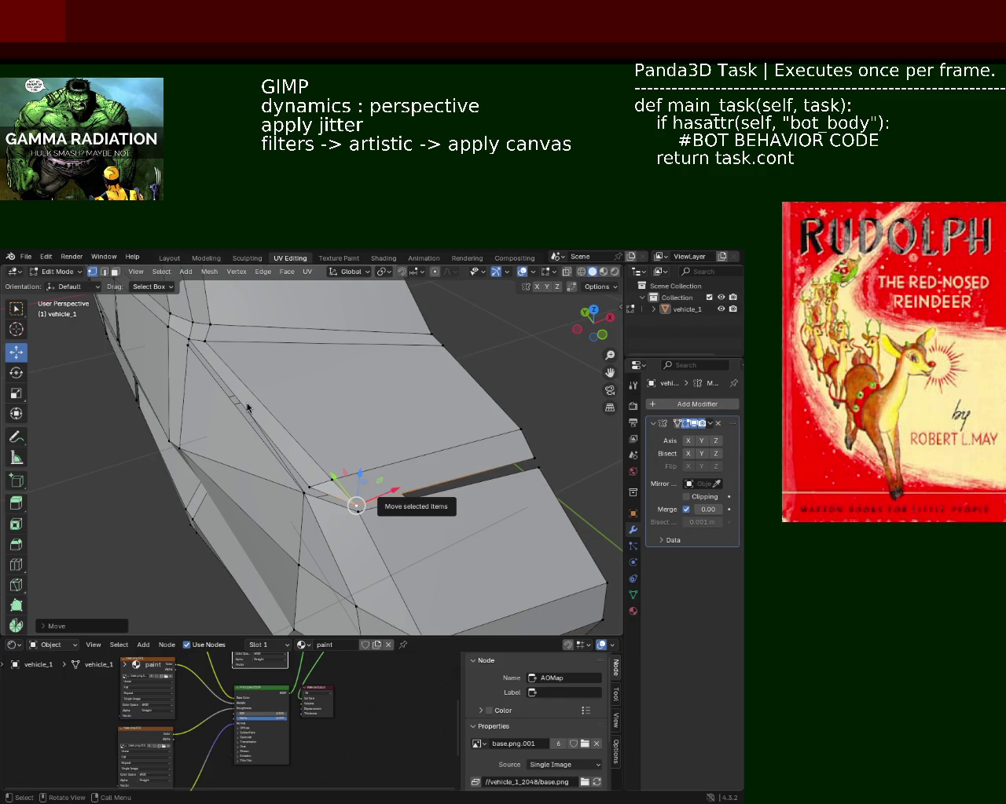
{"action": "left_click_drag", "start_coordinate": [359, 475], "coordinate": [361, 481]}
- Nudge the side vertex along Y, then select the lower and upper side-panel vertices
{"action": "mouse_move", "coordinate": [360, 482]}
{"action": "middle_mouse_down"}
{"action": "mouse_move", "coordinate": [212, 402]}
{"action": "mouse_move", "coordinate": [289, 456]}
{"action": "middle_mouse_up"}
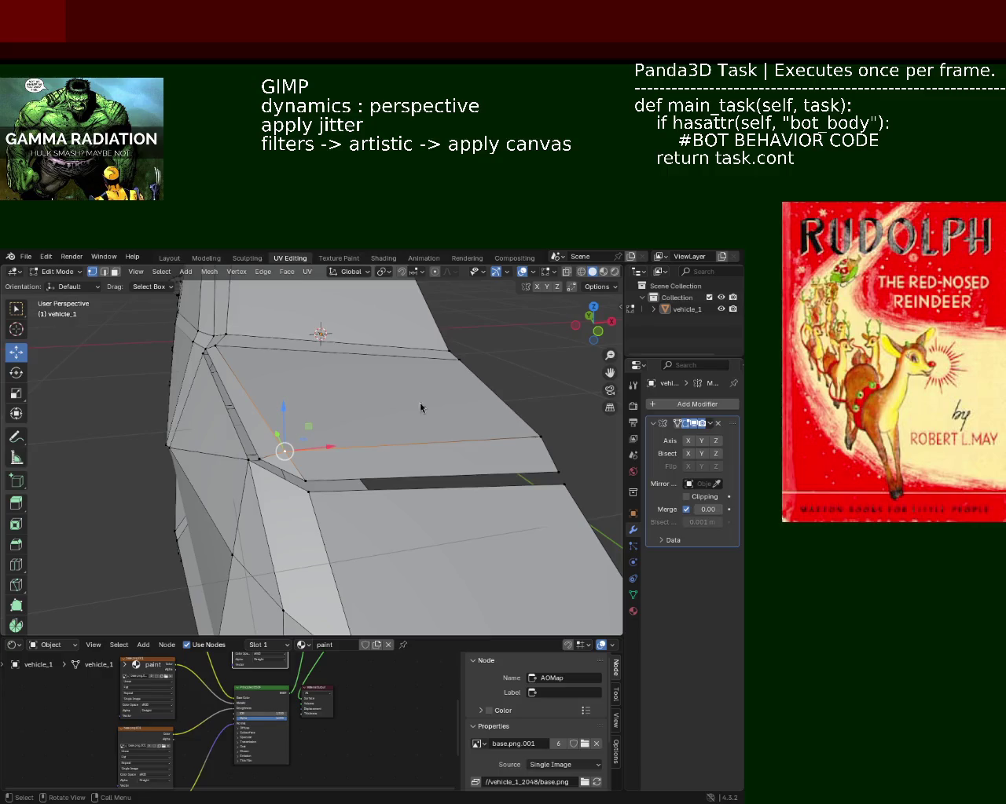
{"action": "mouse_move", "coordinate": [509, 375]}
{"action": "middle_mouse_down"}
{"action": "mouse_move", "coordinate": [385, 446]}
{"action": "mouse_move", "coordinate": [407, 459]}
{"action": "mouse_move", "coordinate": [366, 463]}
{"action": "middle_mouse_up"}
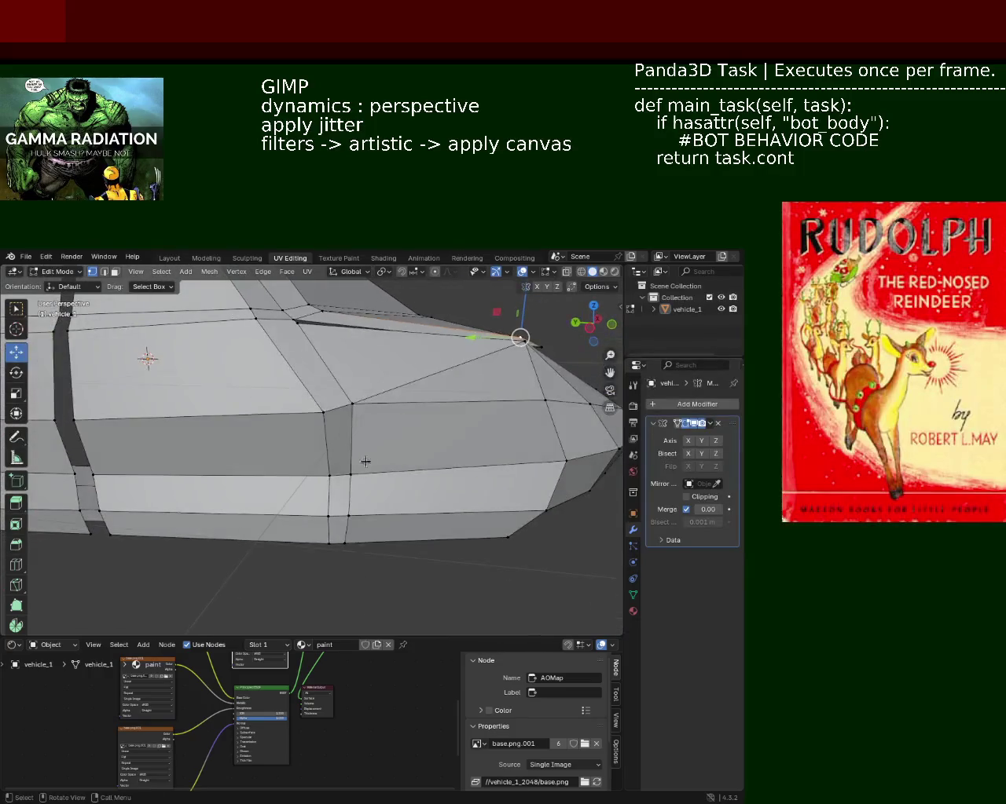
{"action": "key", "text": "g"}
{"action": "key", "text": "y"}
{"action": "left_click", "coordinate": [278, 476]}
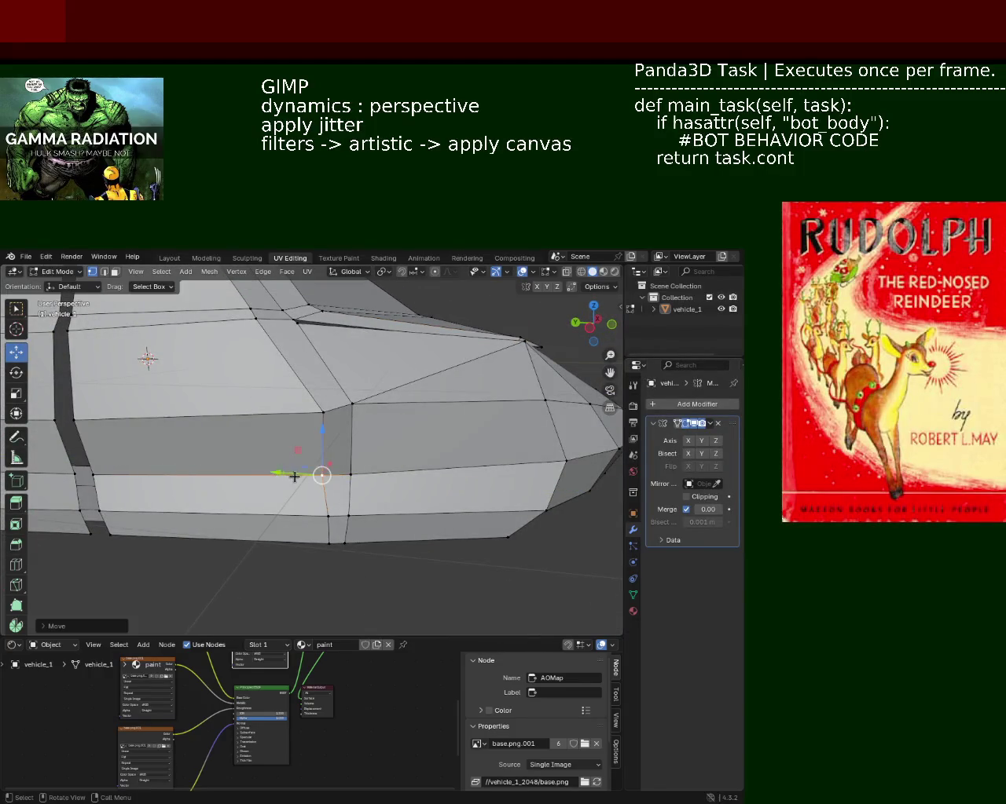
{"action": "left_click", "coordinate": [345, 475]}
{"action": "left_click", "coordinate": [352, 404]}
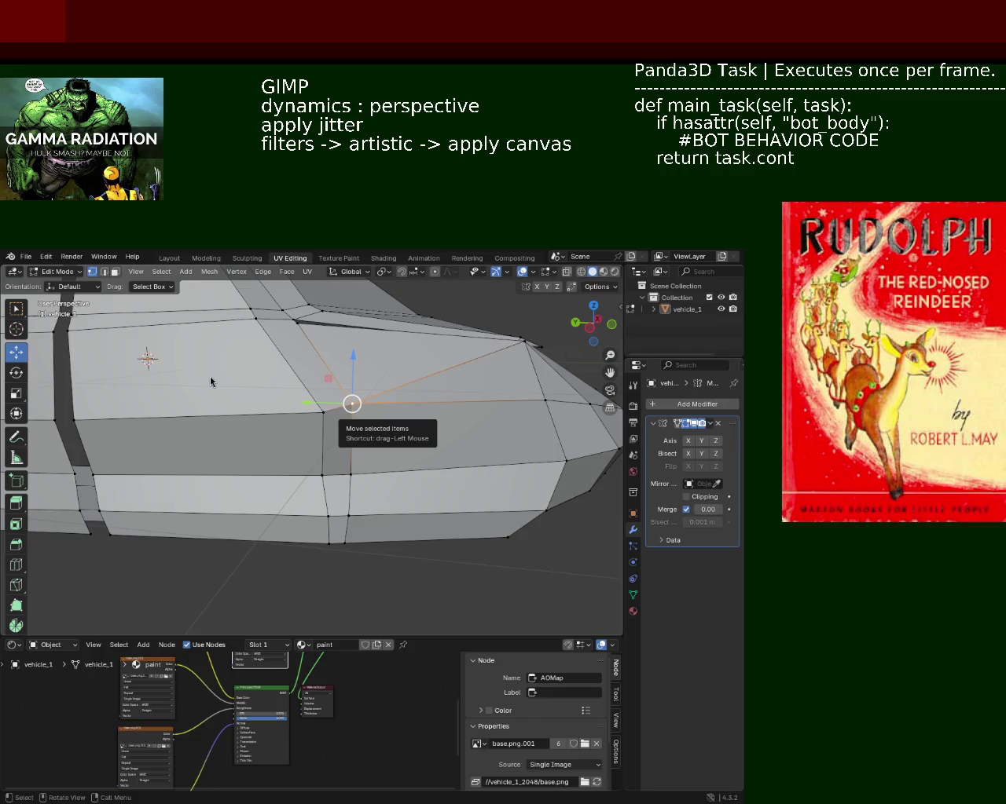
- Slide a hood-gap vertex along the gap edge
{"action": "mouse_move", "coordinate": [473, 403]}
{"action": "middle_mouse_down"}
{"action": "mouse_move", "coordinate": [333, 430]}
{"action": "mouse_move", "coordinate": [386, 437]}
{"action": "middle_mouse_up"}
{"action": "left_click", "coordinate": [216, 440]}
{"action": "mouse_move", "coordinate": [216, 440]}
{"action": "middle_mouse_down"}
{"action": "mouse_move", "coordinate": [370, 452]}
{"action": "mouse_move", "coordinate": [411, 435]}
{"action": "middle_mouse_up"}
{"action": "left_click_drag", "start_coordinate": [411, 415], "coordinate": [424, 398]}
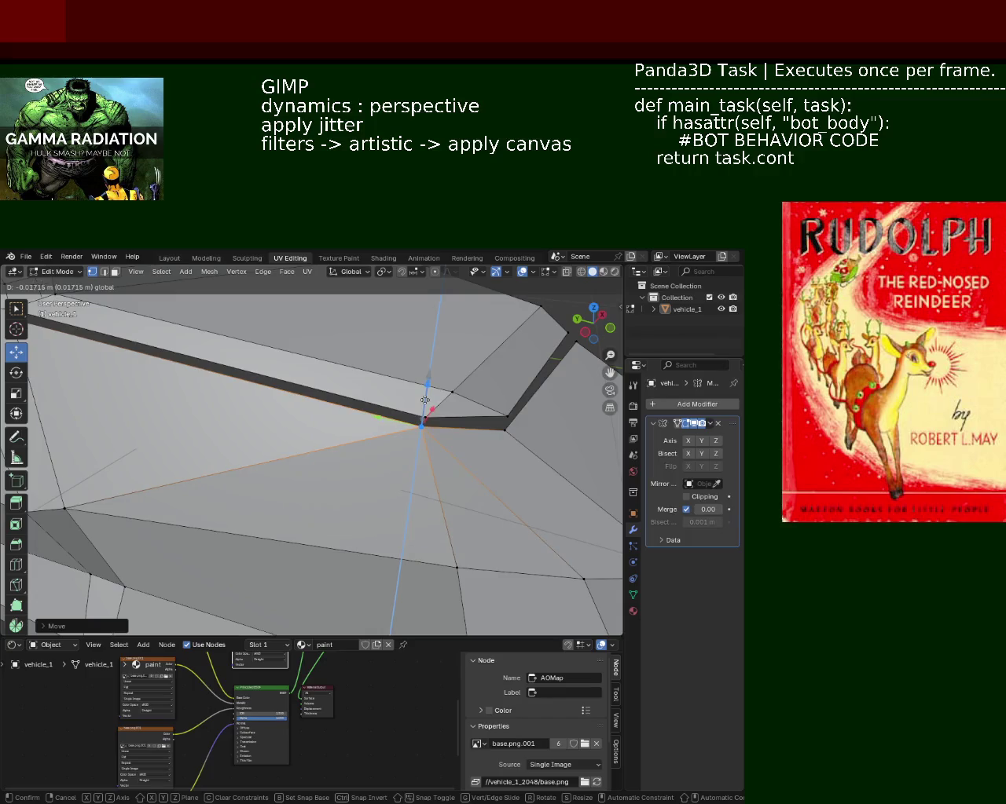
- Raise the vertex near the end of the gap slightly
{"action": "middle_click_drag", "start_coordinate": [208, 445], "coordinate": [301, 467]}
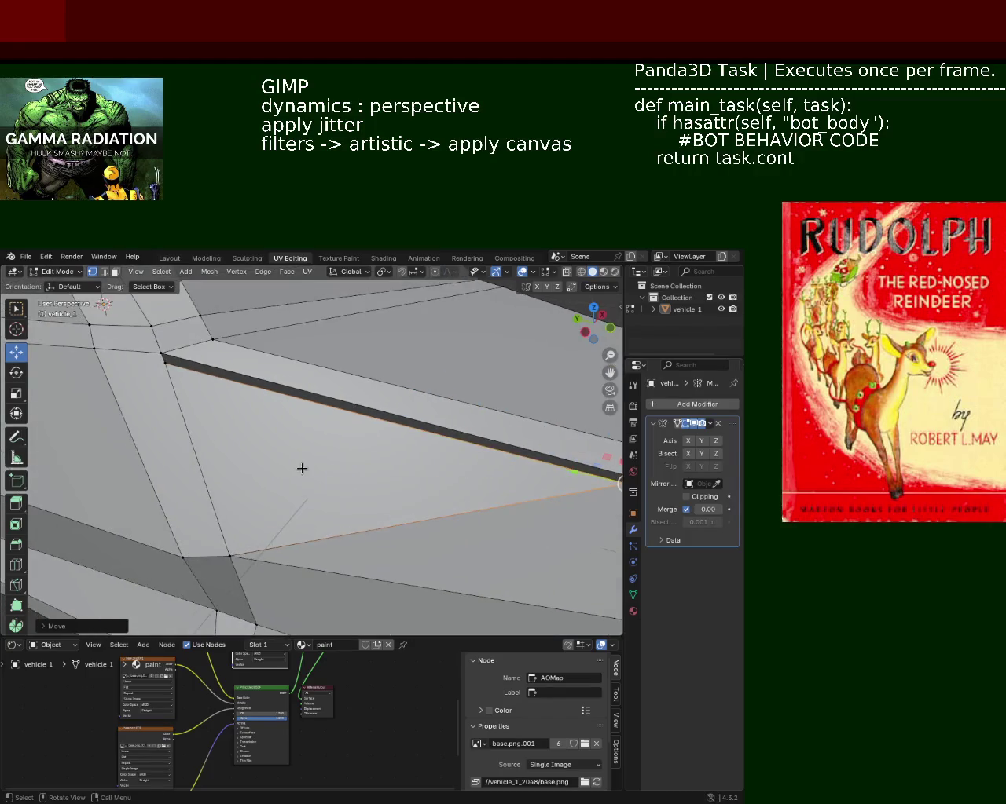
{"action": "left_click", "coordinate": [165, 363]}
{"action": "left_click_drag", "start_coordinate": [162, 337], "coordinate": [164, 327]}
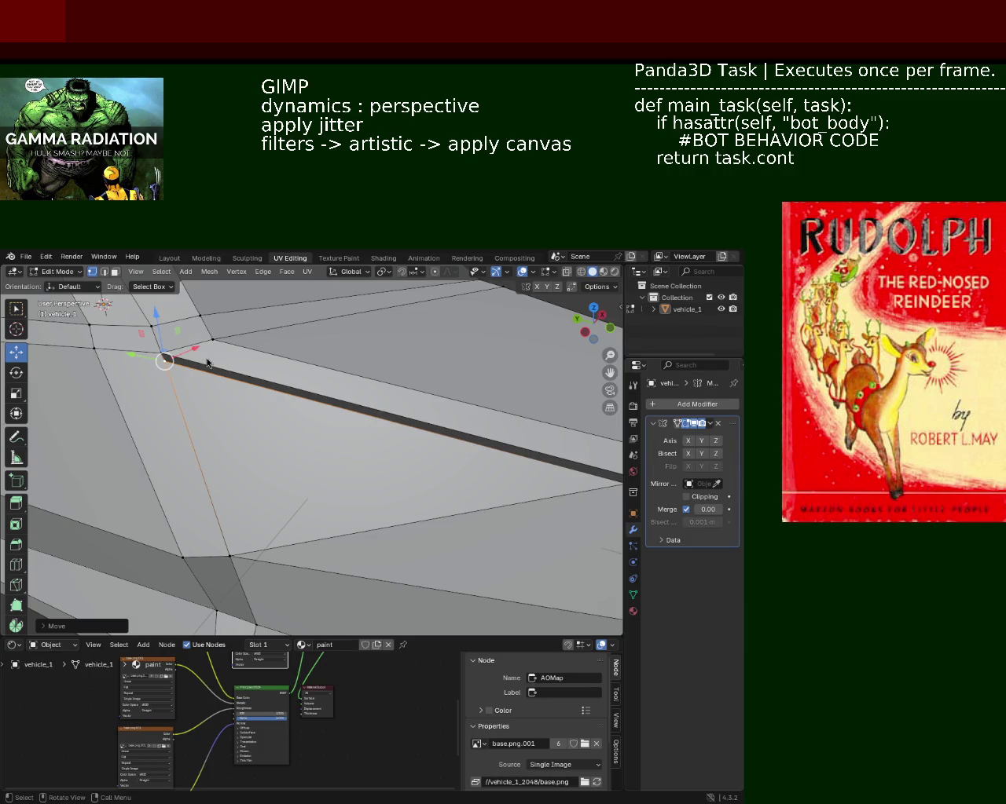
{"action": "scroll", "coordinate": [375, 442], "scroll_direction": "down", "scroll_amount": 5}
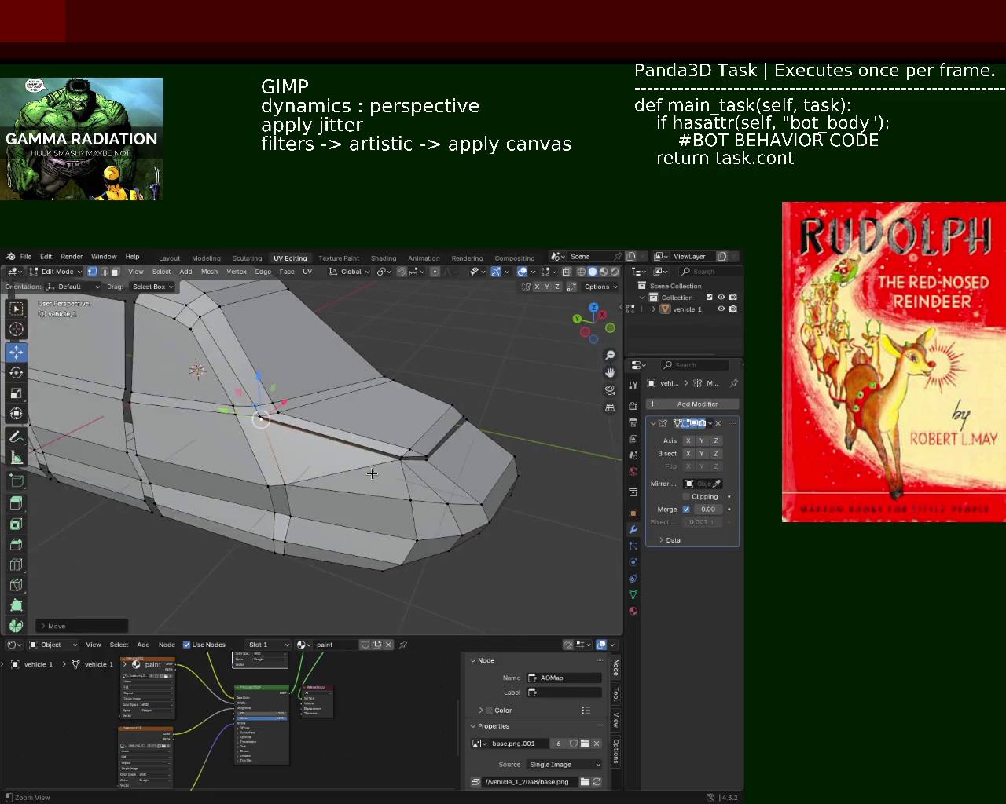
- Select a vertex at the hood gap, reposition it, then shift it along Z
{"action": "left_click", "coordinate": [430, 453]}
{"action": "middle_click_drag", "start_coordinate": [436, 450], "coordinate": [372, 501]}
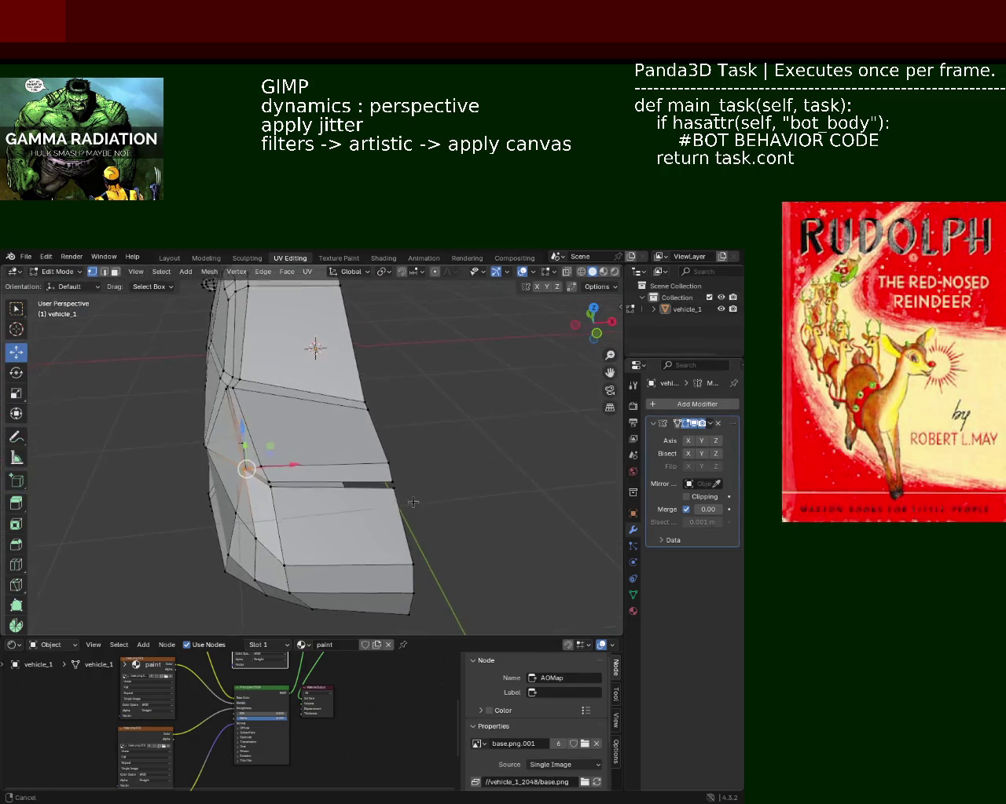
{"action": "left_click", "coordinate": [380, 484]}
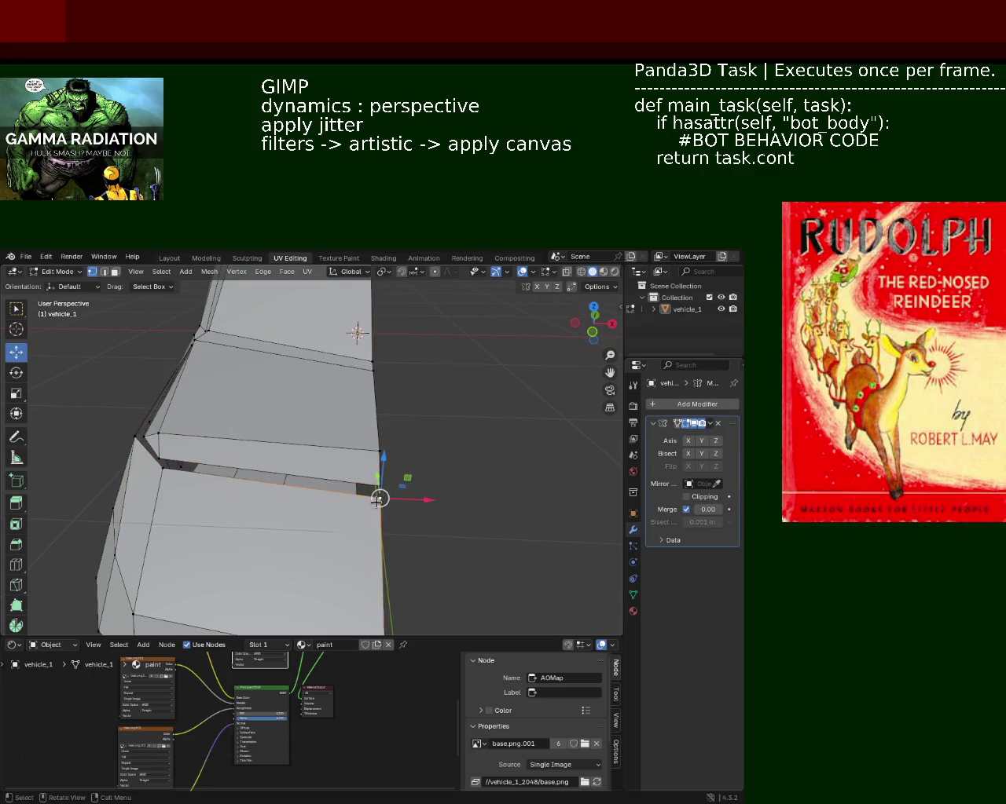
{"action": "middle_click_drag", "start_coordinate": [375, 503], "coordinate": [247, 530]}
{"action": "key", "text": "g"}
{"action": "left_click", "coordinate": [119, 476]}
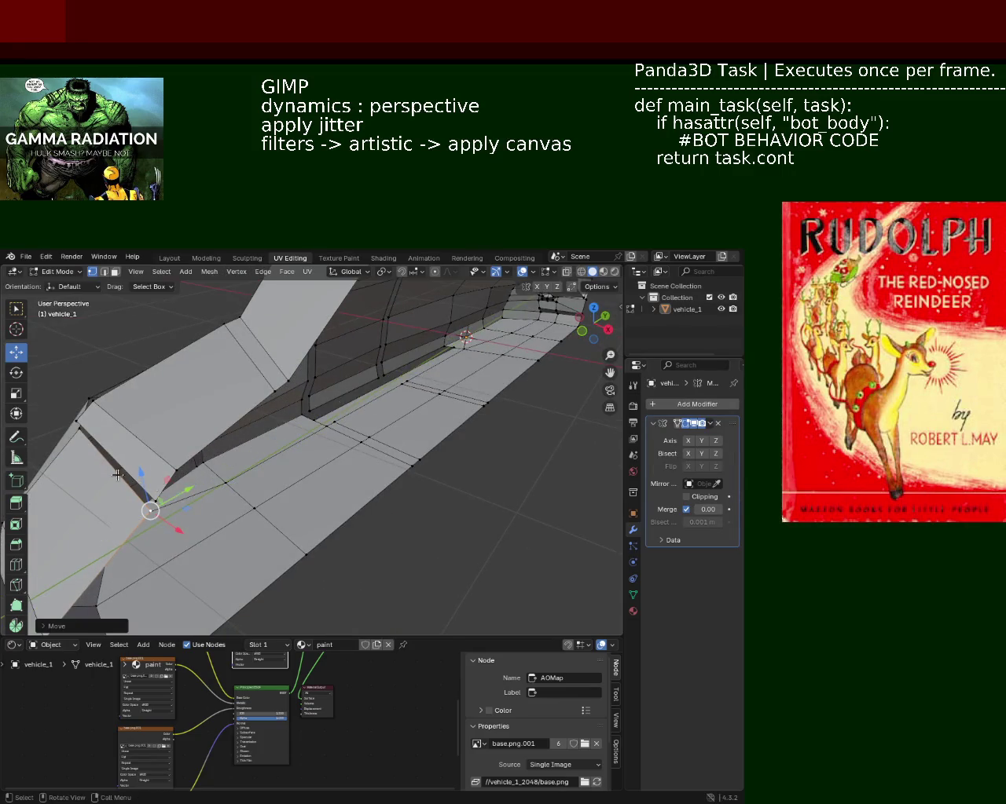
{"action": "key", "text": "g"}
{"action": "key", "text": "z"}
{"action": "left_click", "coordinate": [142, 469]}
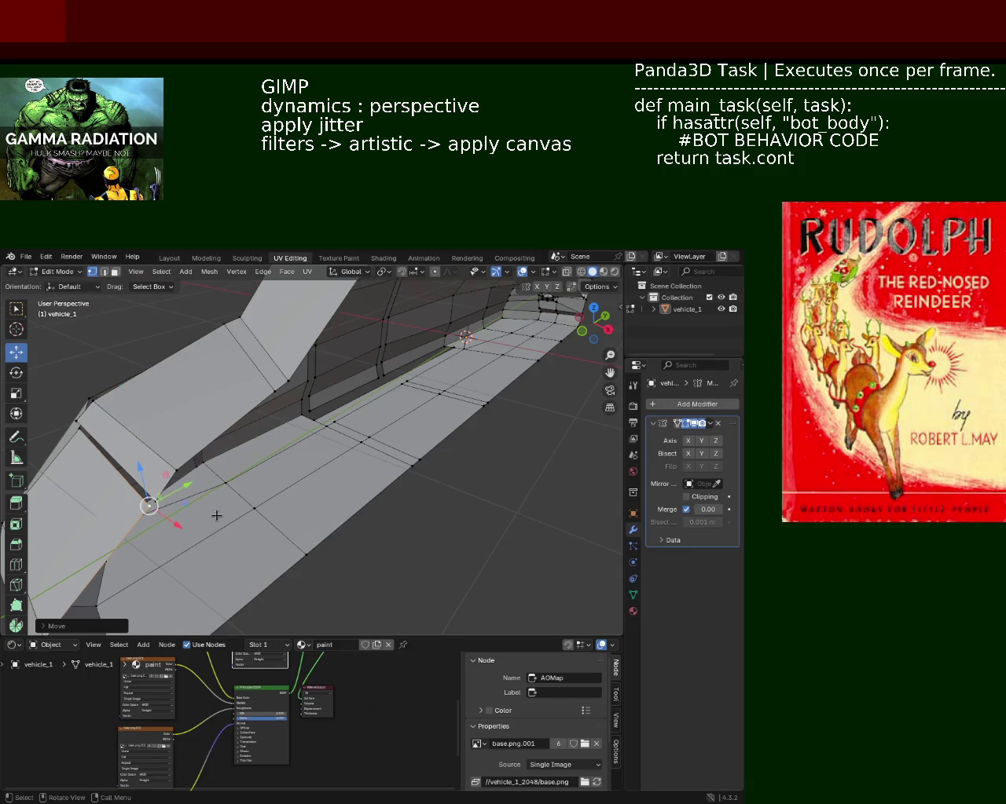
- Pick a panel-corner vertex and adjust it along X, then along Y and upward
{"action": "middle_click_drag", "start_coordinate": [212, 511], "coordinate": [317, 516]}
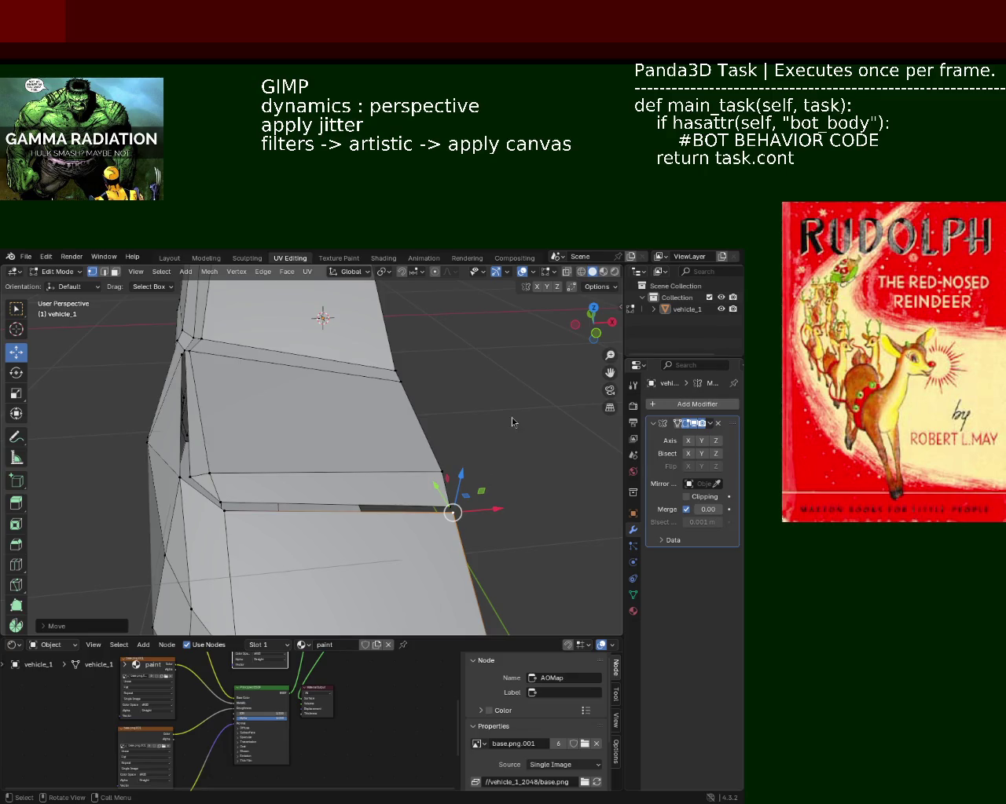
{"action": "mouse_move", "coordinate": [225, 421]}
{"action": "middle_mouse_down"}
{"action": "mouse_move", "coordinate": [375, 372]}
{"action": "mouse_move", "coordinate": [353, 467]}
{"action": "mouse_move", "coordinate": [405, 476]}
{"action": "middle_mouse_up"}
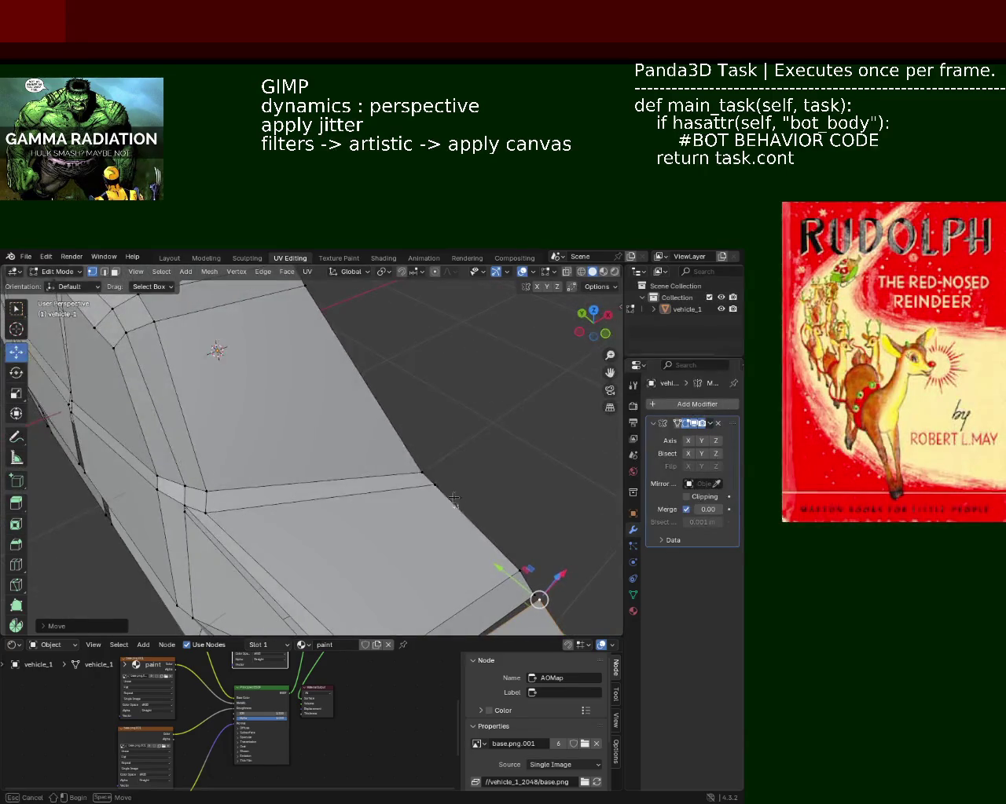
{"action": "key", "text": "g"}
{"action": "key", "text": "y"}
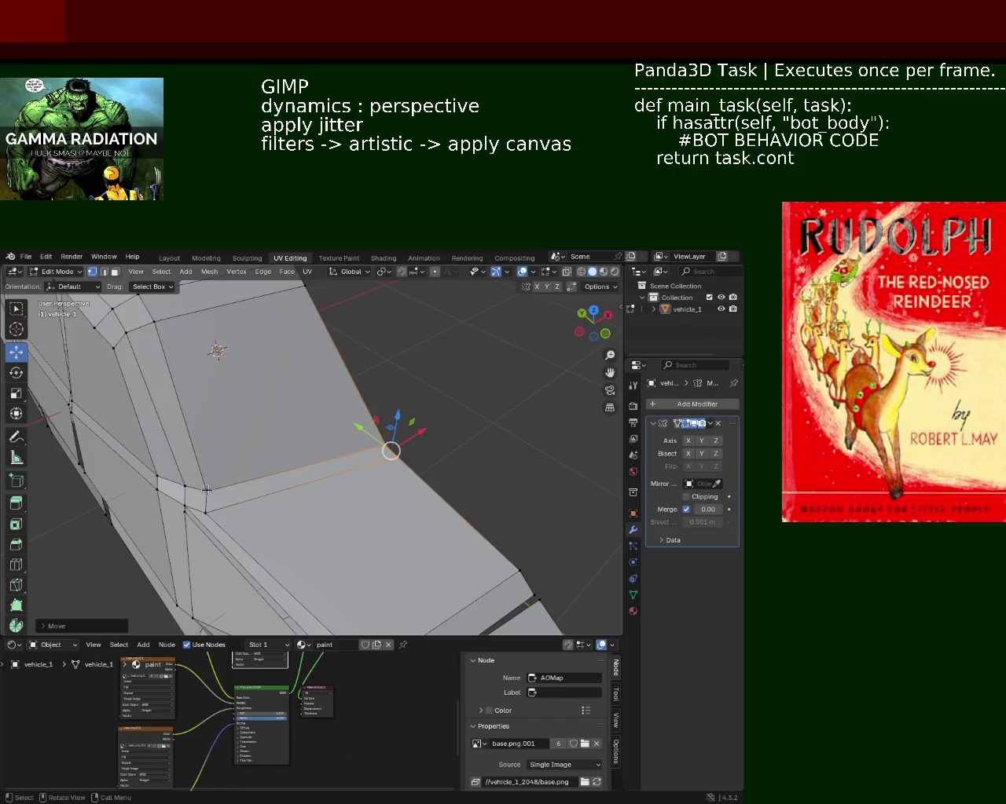
{"action": "left_click", "coordinate": [206, 491]}
{"action": "mouse_move", "coordinate": [237, 471]}
{"action": "left_mouse_down"}
{"action": "mouse_move", "coordinate": [282, 477]}
{"action": "mouse_move", "coordinate": [236, 475]}
{"action": "left_mouse_up"}
{"action": "left_click", "coordinate": [236, 475]}
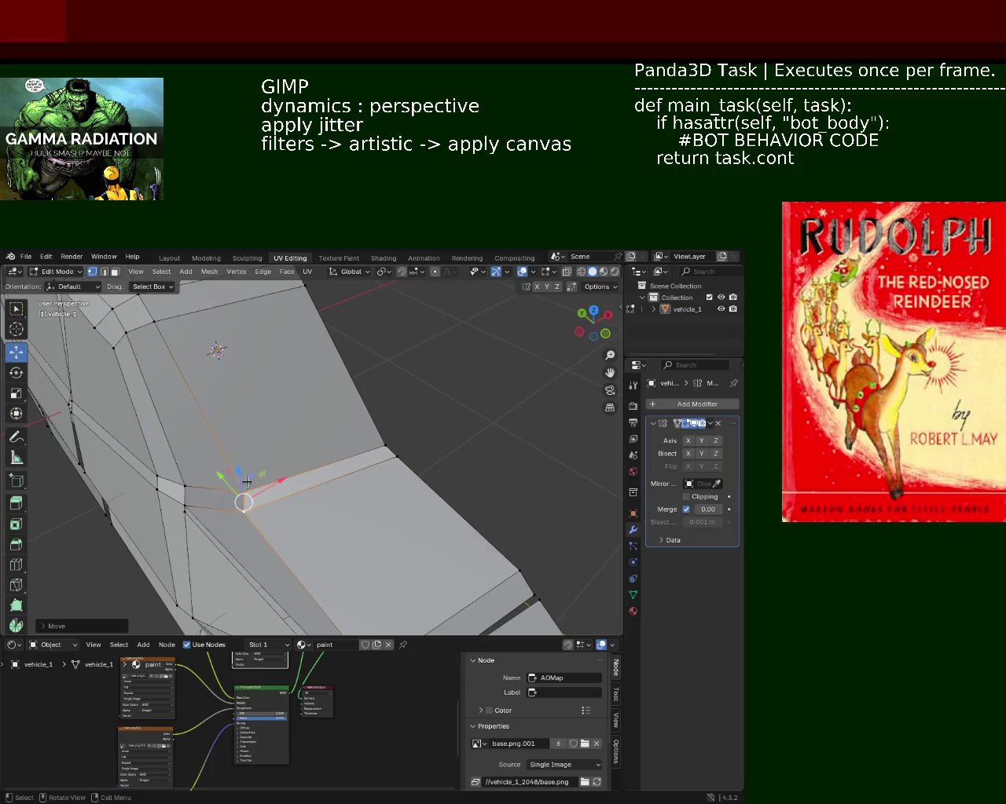
{"action": "middle_click_drag", "start_coordinate": [235, 475], "coordinate": [319, 515]}
{"action": "mouse_move", "coordinate": [319, 515]}
{"action": "left_mouse_down"}
{"action": "mouse_move", "coordinate": [353, 512]}
{"action": "mouse_move", "coordinate": [400, 453]}
{"action": "left_mouse_up"}
- Move the chosen roof-edge vertex about 0.4 m along the X axis
{"action": "scroll", "coordinate": [400, 453], "scroll_direction": "down", "scroll_amount": 5}
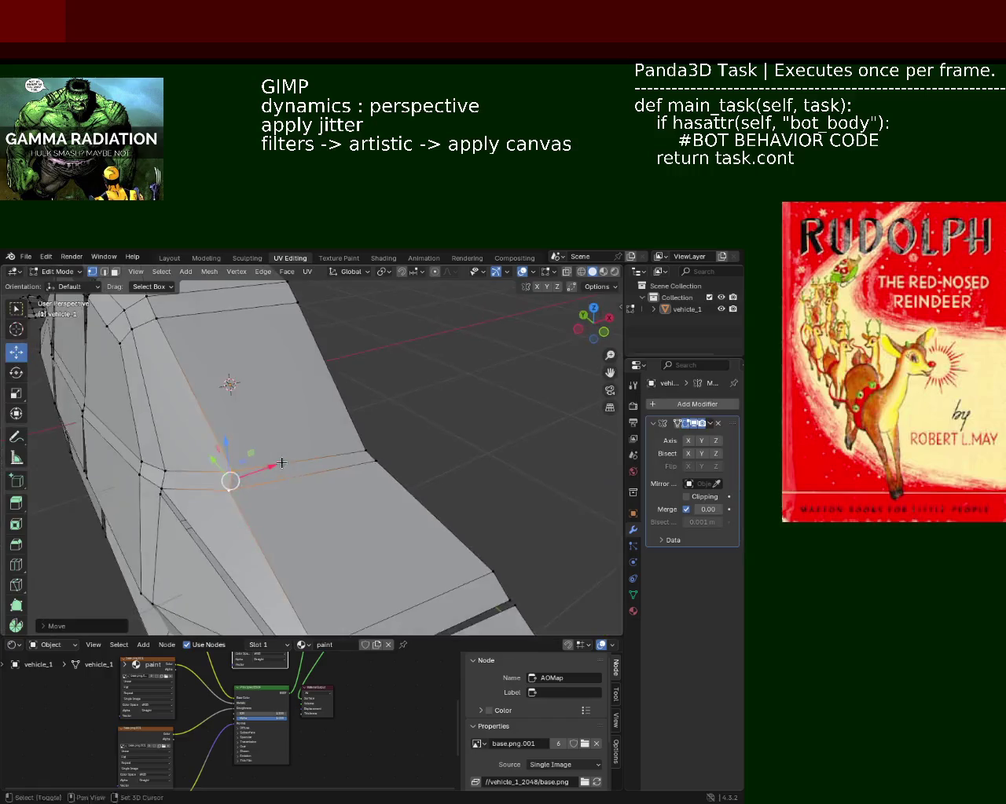
{"action": "mouse_move", "coordinate": [249, 486]}
{"action": "middle_mouse_down"}
{"action": "mouse_move", "coordinate": [253, 406]}
{"action": "mouse_move", "coordinate": [297, 437]}
{"action": "middle_mouse_up"}
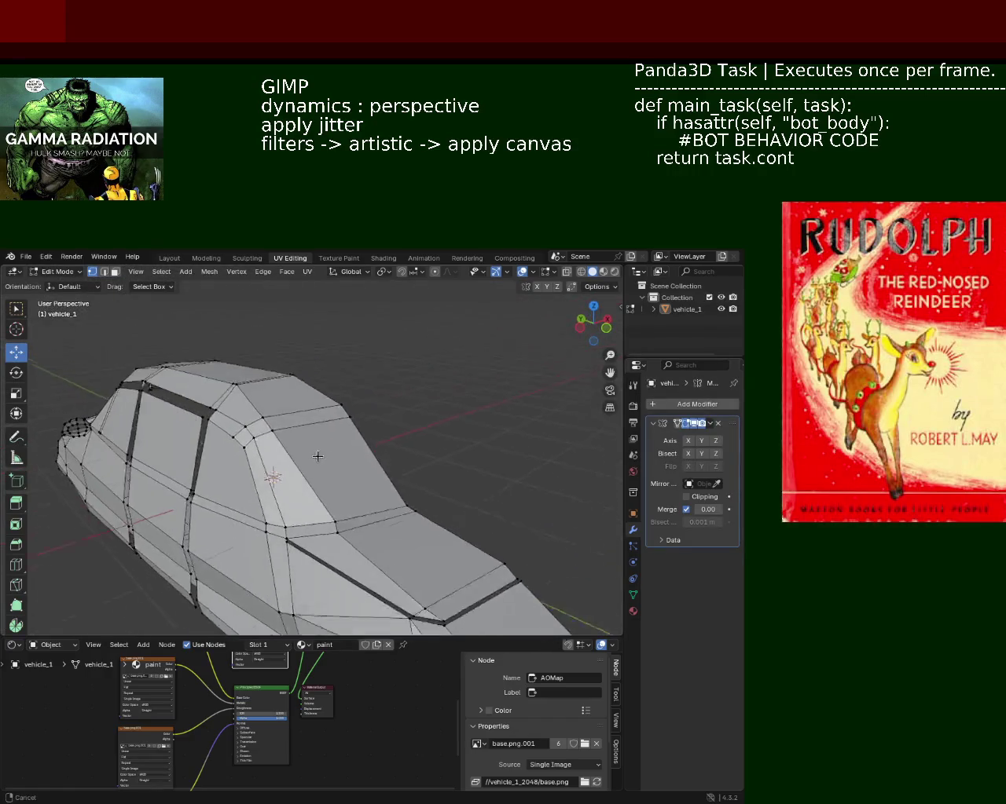
{"action": "key", "text": "alt+a"}
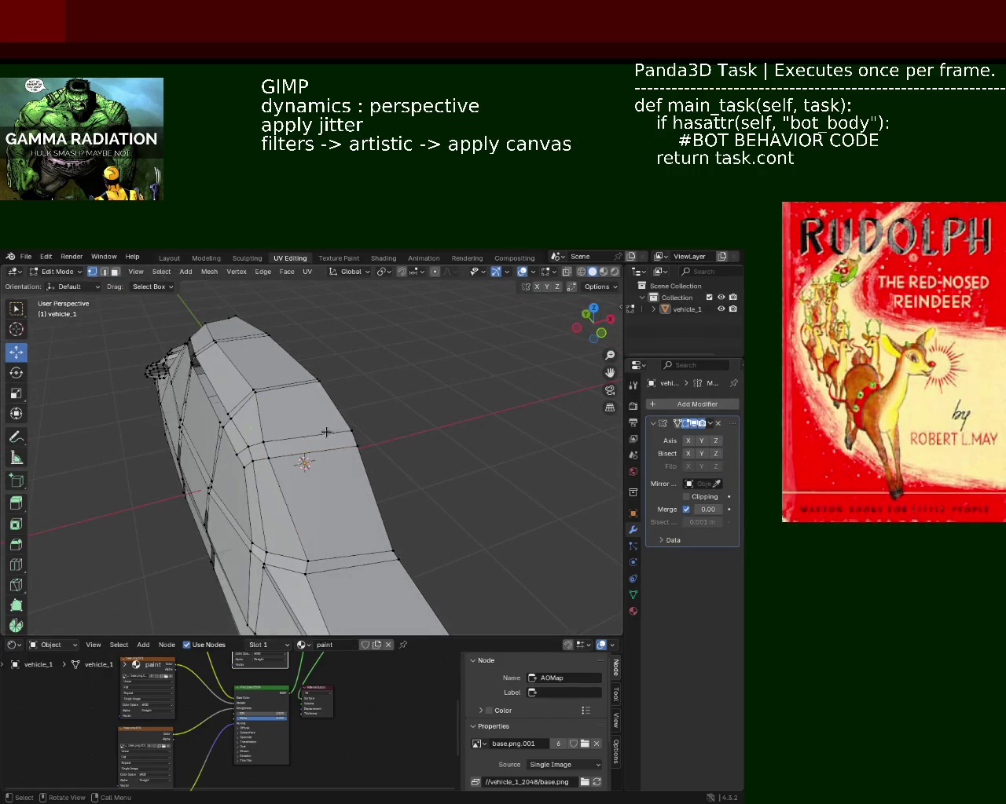
{"action": "key", "text": "g"}
{"action": "key", "text": "x"}
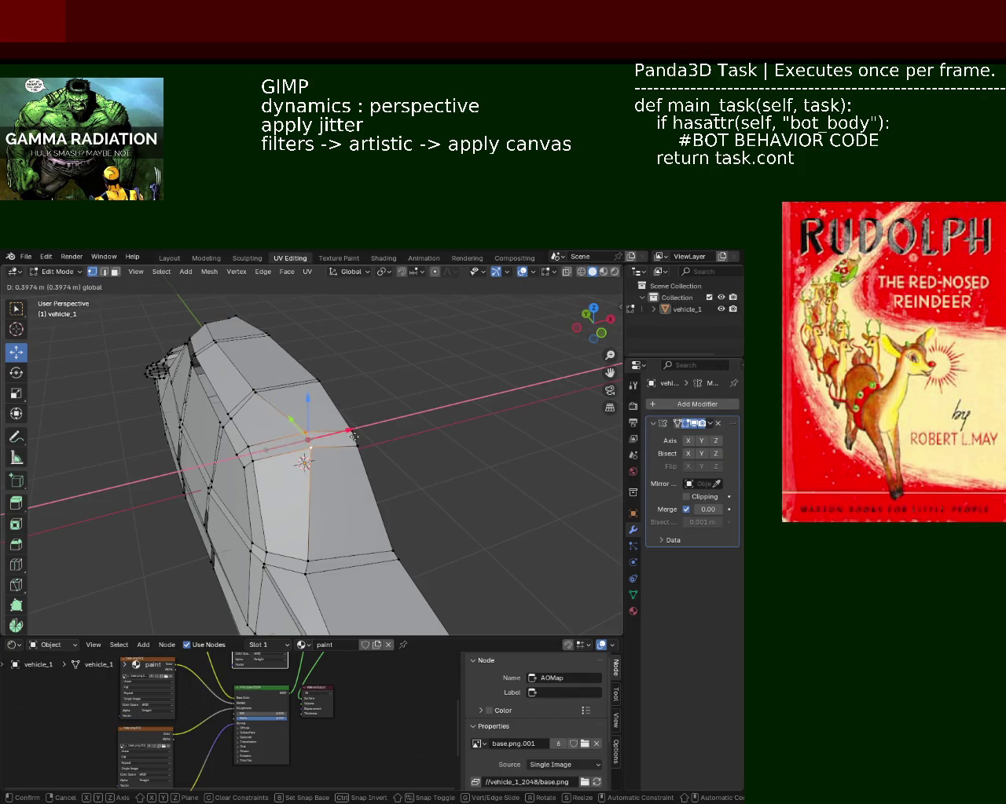
{"action": "left_click", "coordinate": [307, 449]}
{"action": "mouse_move", "coordinate": [308, 450]}
{"action": "middle_mouse_down"}
{"action": "mouse_move", "coordinate": [311, 460]}
{"action": "mouse_move", "coordinate": [380, 475]}
{"action": "mouse_move", "coordinate": [330, 485]}
{"action": "mouse_move", "coordinate": [353, 405]}
{"action": "middle_mouse_up"}
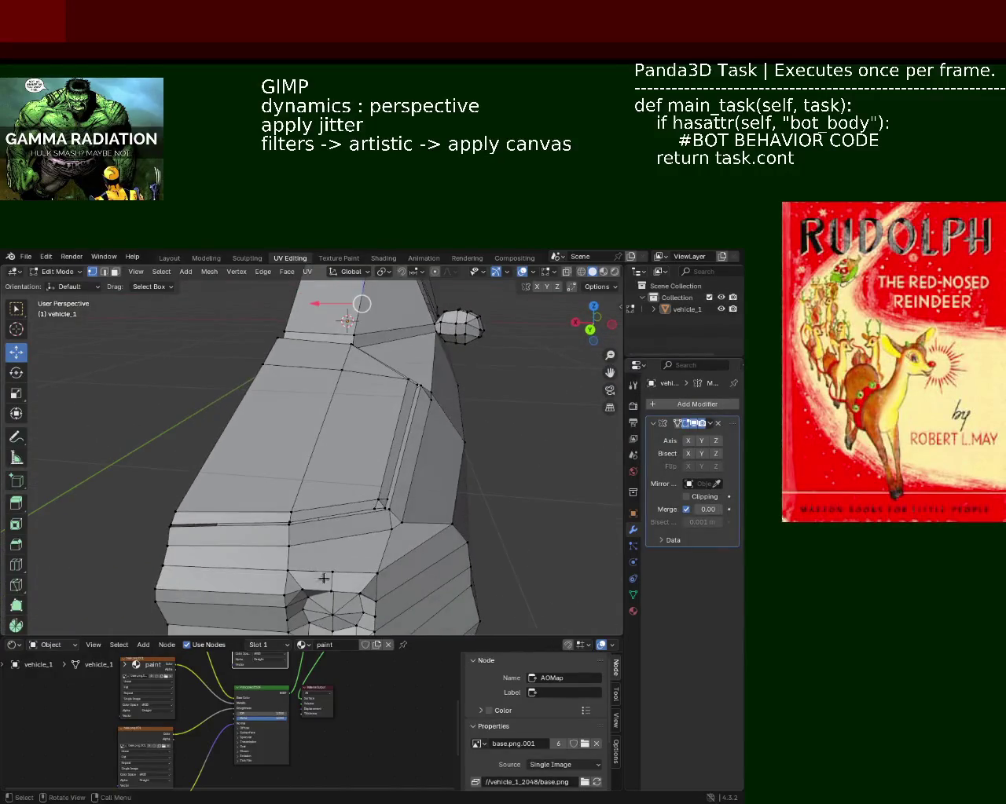
{"action": "mouse_move", "coordinate": [353, 405]}
{"action": "middle_mouse_down"}
{"action": "mouse_move", "coordinate": [338, 489]}
{"action": "mouse_move", "coordinate": [326, 500]}
{"action": "mouse_move", "coordinate": [209, 471]}
{"action": "mouse_move", "coordinate": [360, 497]}
{"action": "mouse_move", "coordinate": [265, 487]}
{"action": "mouse_move", "coordinate": [345, 491]}
{"action": "middle_mouse_up"}
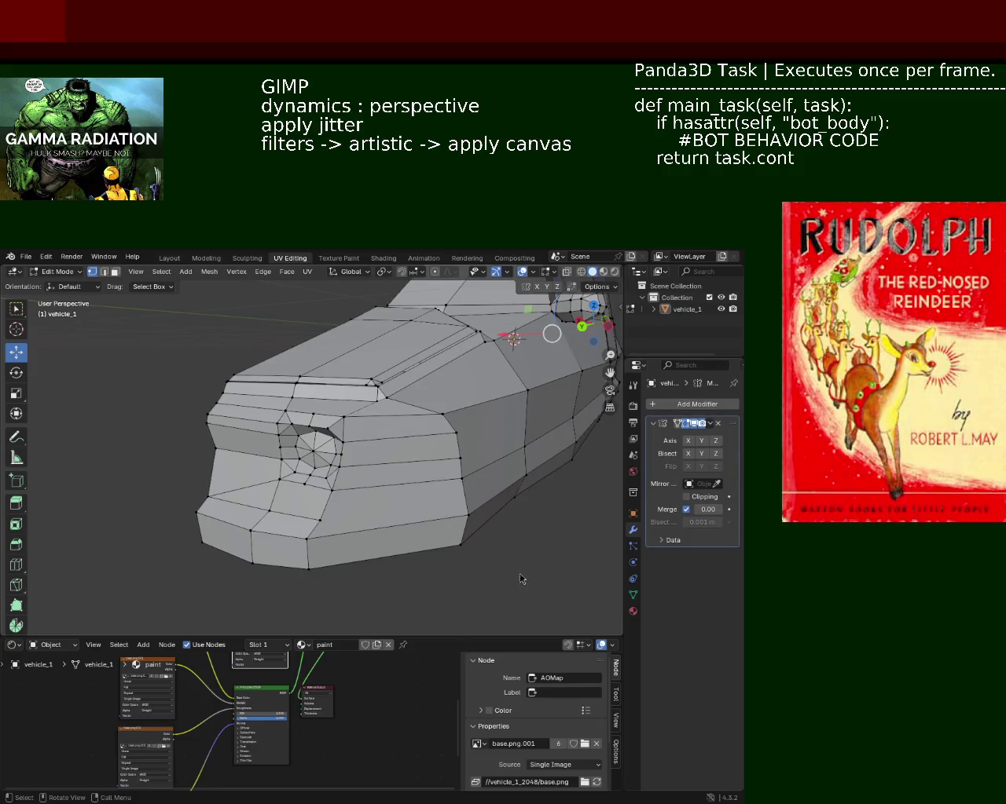
{"action": "middle_click_drag", "start_coordinate": [468, 407], "coordinate": [404, 454]}
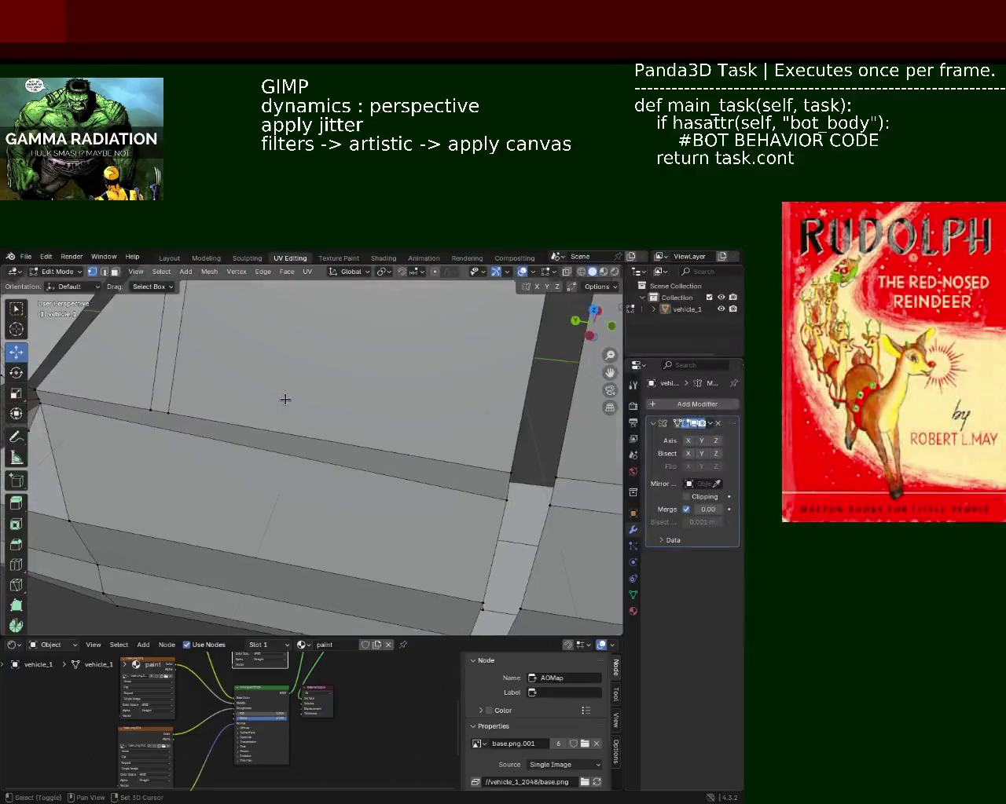
{"action": "scroll", "coordinate": [285, 399], "scroll_direction": "down", "scroll_amount": 6}
{"action": "middle_click_drag", "start_coordinate": [286, 400], "coordinate": [375, 618]}
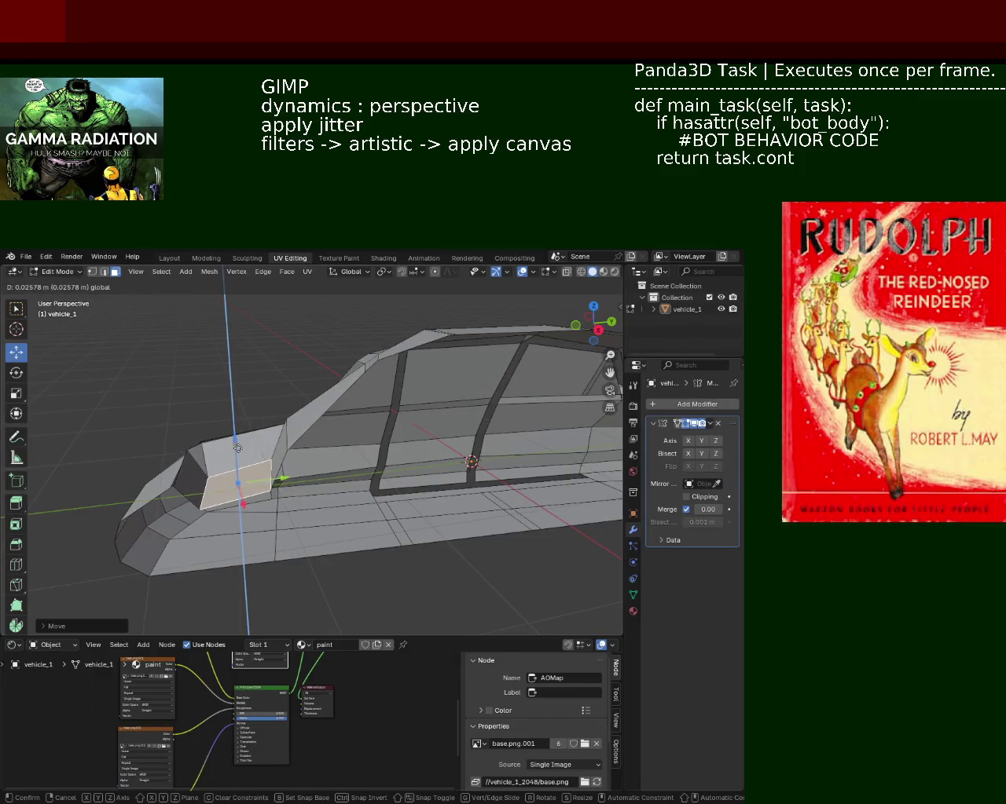
- Confirm the face's move along Z and zoom to a rear three-quarter view
{"action": "left_click", "coordinate": [236, 447]}
{"action": "mouse_move", "coordinate": [236, 447]}
{"action": "middle_mouse_down"}
{"action": "mouse_move", "coordinate": [413, 506]}
{"action": "mouse_move", "coordinate": [429, 493]}
{"action": "mouse_move", "coordinate": [291, 468]}
{"action": "middle_mouse_up"}
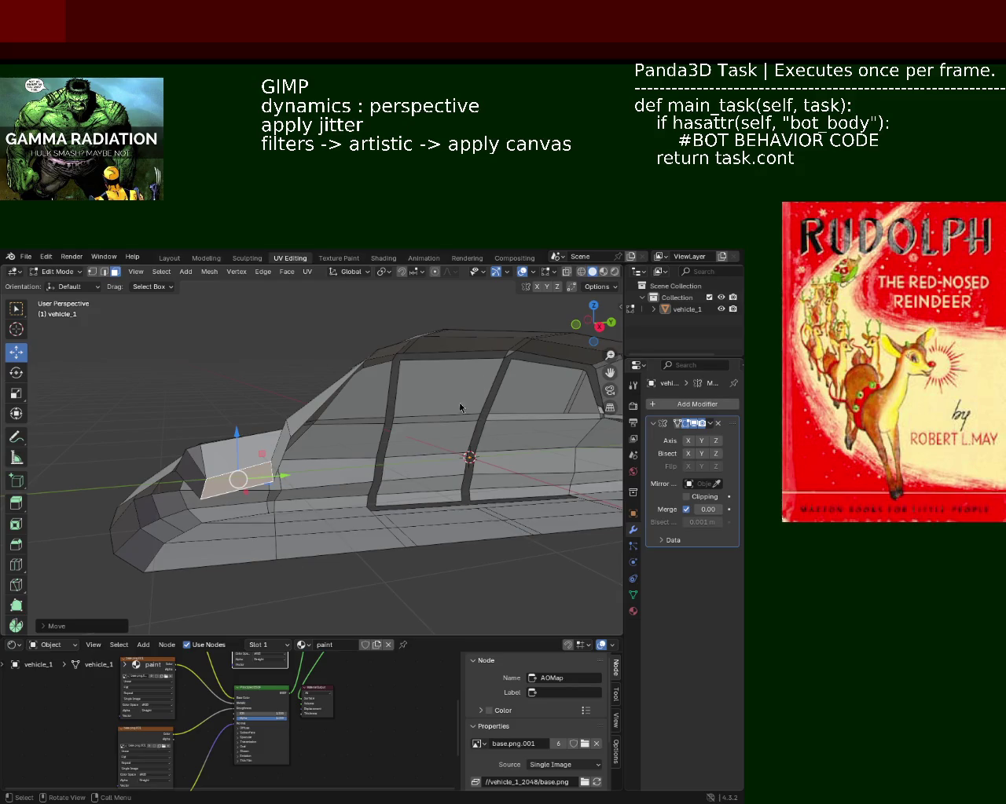
{"action": "middle_click_drag", "start_coordinate": [251, 501], "coordinate": [313, 494]}
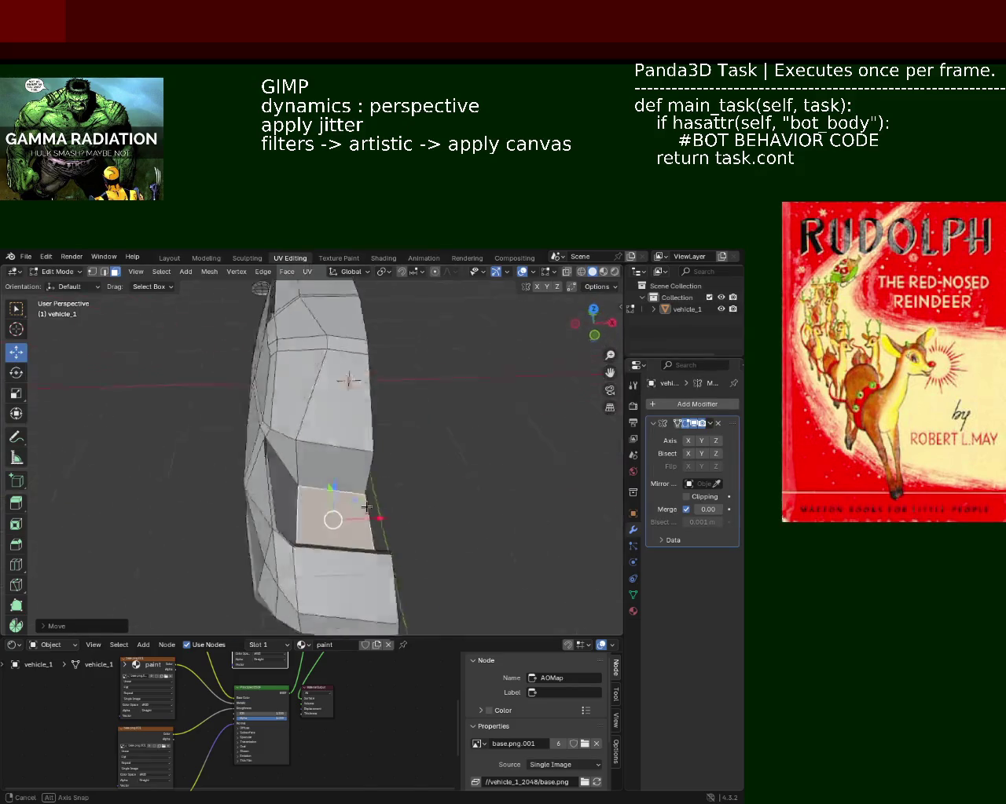
{"action": "scroll", "coordinate": [314, 493], "scroll_direction": "up", "scroll_amount": 3}
{"action": "scroll", "coordinate": [338, 506], "scroll_direction": "up", "scroll_amount": 2}
{"action": "mouse_move", "coordinate": [346, 511]}
{"action": "middle_mouse_down"}
{"action": "mouse_move", "coordinate": [370, 525]}
{"action": "mouse_move", "coordinate": [334, 492]}
{"action": "mouse_move", "coordinate": [393, 498]}
{"action": "mouse_move", "coordinate": [210, 494]}
{"action": "middle_mouse_up"}
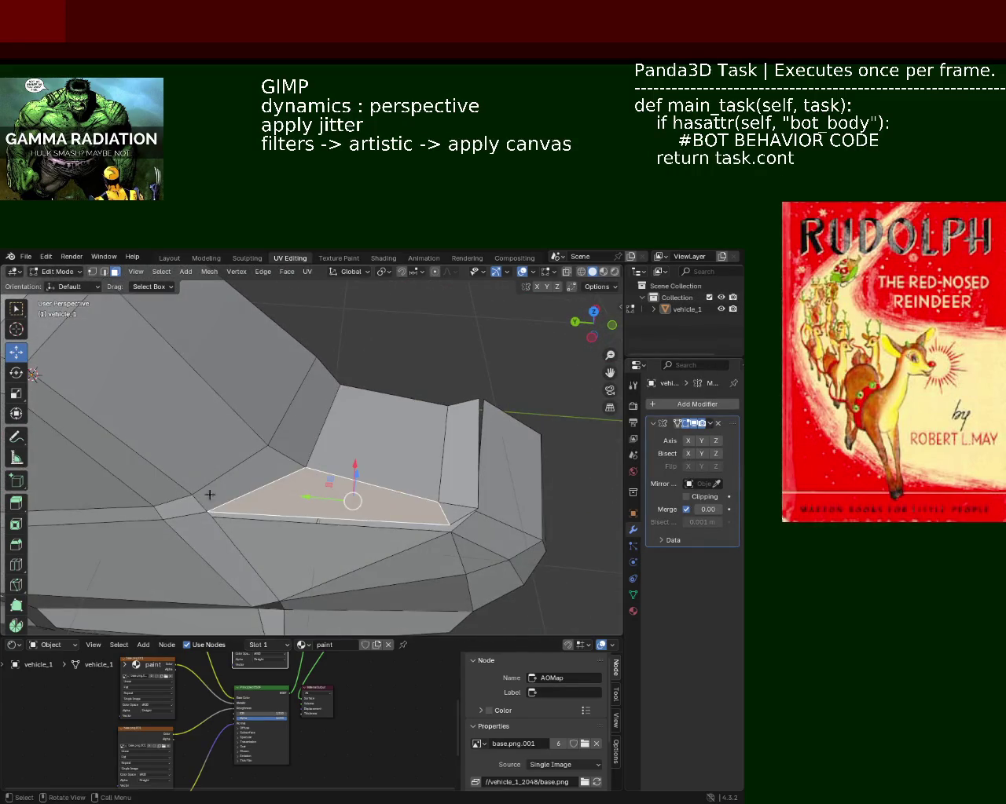
- In vertex select, pick two hood-corner vertices and slide them along Y
{"action": "left_click", "coordinate": [92, 271]}
{"action": "left_click", "coordinate": [417, 497]}
{"action": "left_click", "coordinate": [273, 450], "text": "shift"}
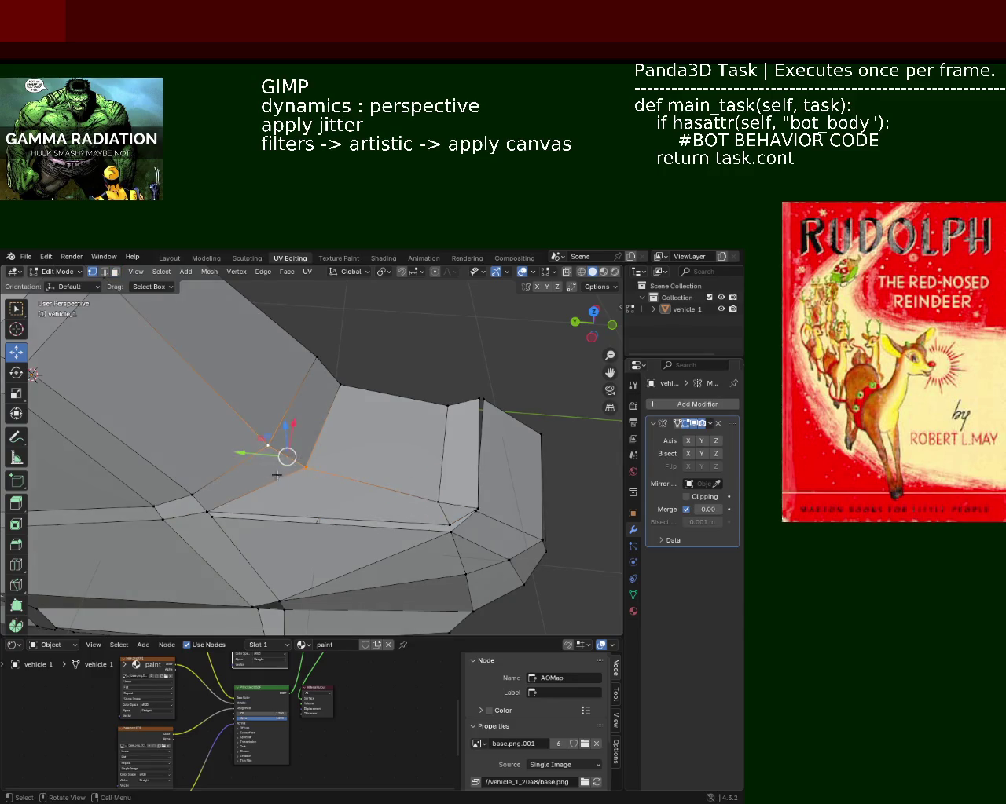
{"action": "key", "text": "g"}
{"action": "left_click", "coordinate": [281, 483]}
{"action": "key", "text": "g"}
{"action": "key", "text": "y"}
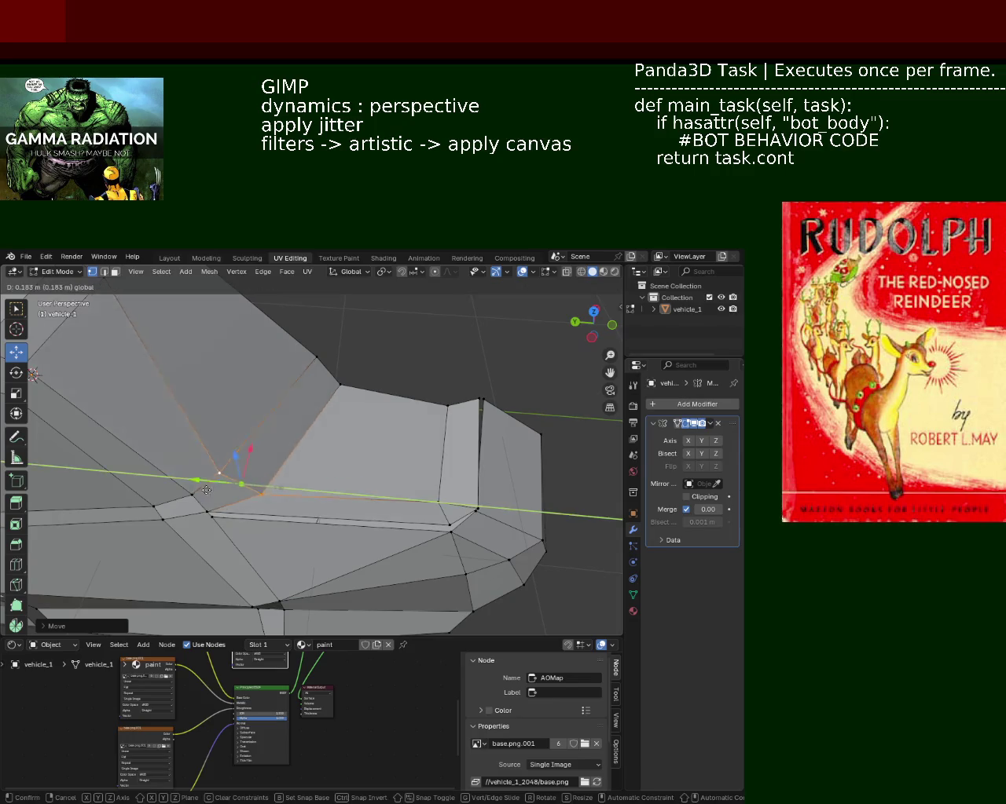
{"action": "left_click", "coordinate": [186, 470]}
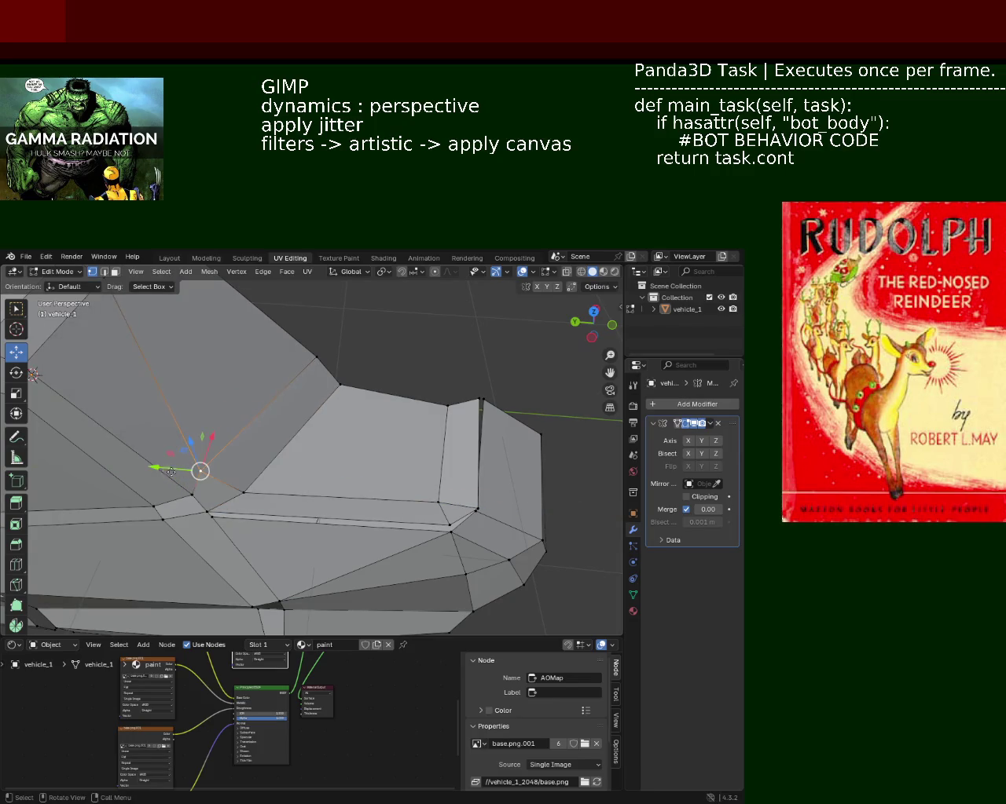
{"action": "key", "text": "g"}
{"action": "key", "text": "y"}
{"action": "left_click", "coordinate": [191, 476]}
- Shift a lower hood edge about 0.068 m along Y, then select the hood quad face
{"action": "middle_click_drag", "start_coordinate": [368, 489], "coordinate": [426, 476]}
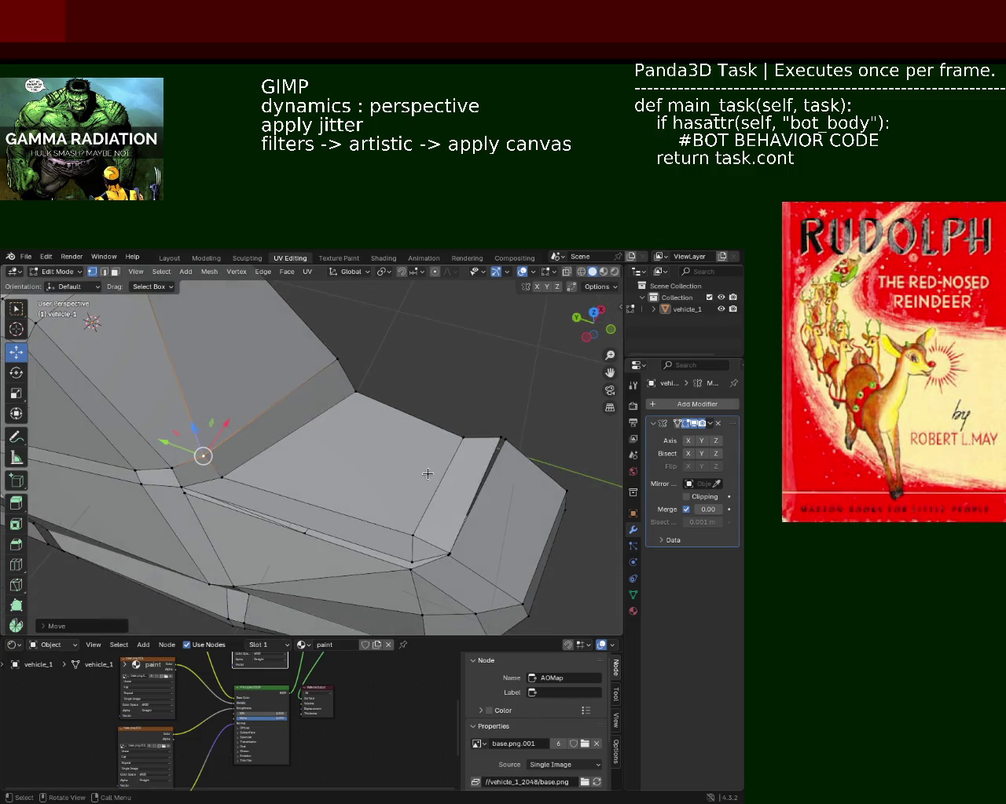
{"action": "left_click", "coordinate": [464, 438]}
{"action": "left_click", "coordinate": [413, 536], "text": "shift"}
{"action": "left_click", "coordinate": [414, 485]}
{"action": "left_click", "coordinate": [405, 520], "text": "shift"}
{"action": "key", "text": "g"}
{"action": "key", "text": "y"}
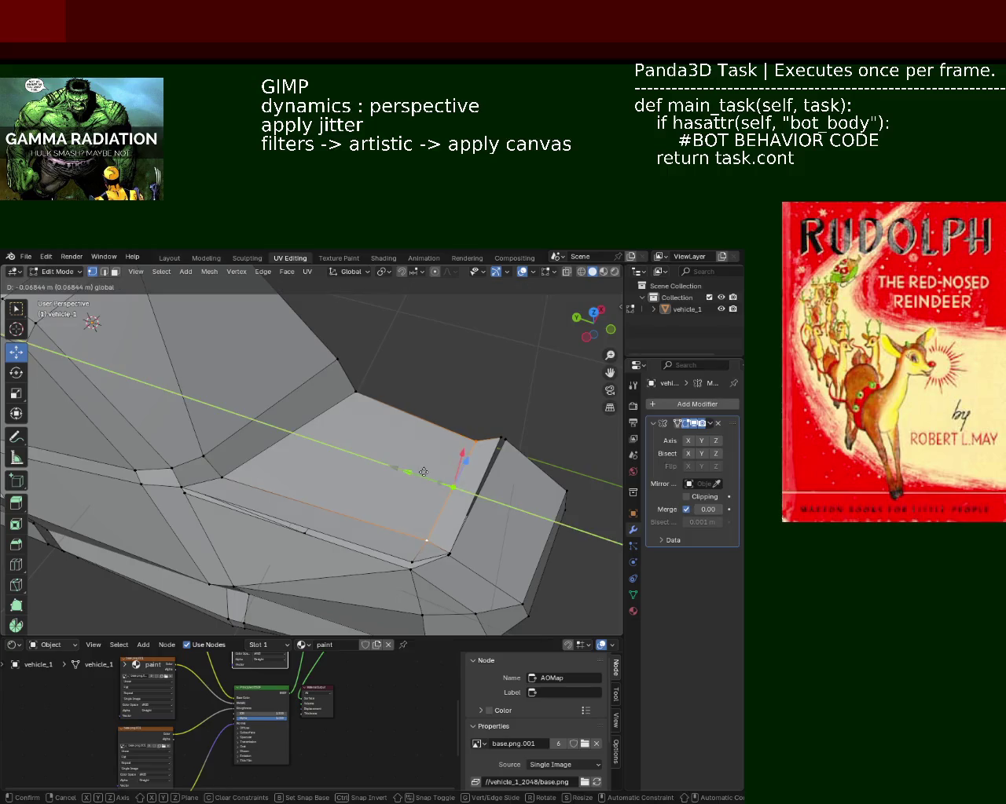
{"action": "left_click", "coordinate": [423, 472]}
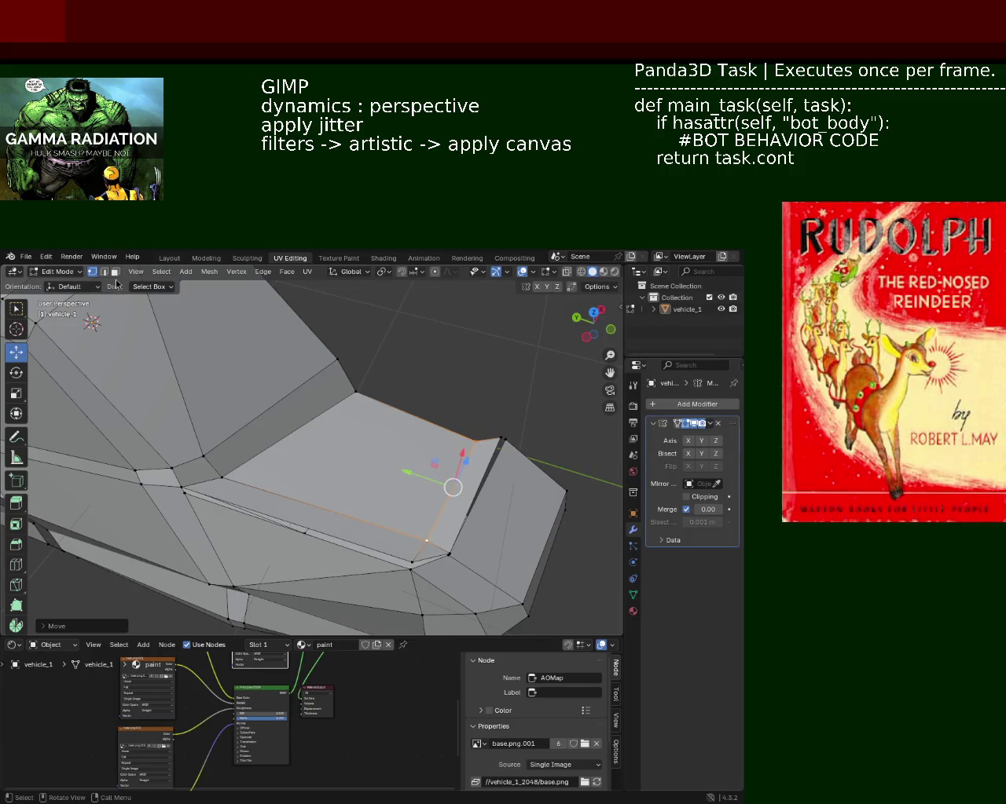
{"action": "left_click", "coordinate": [357, 469]}
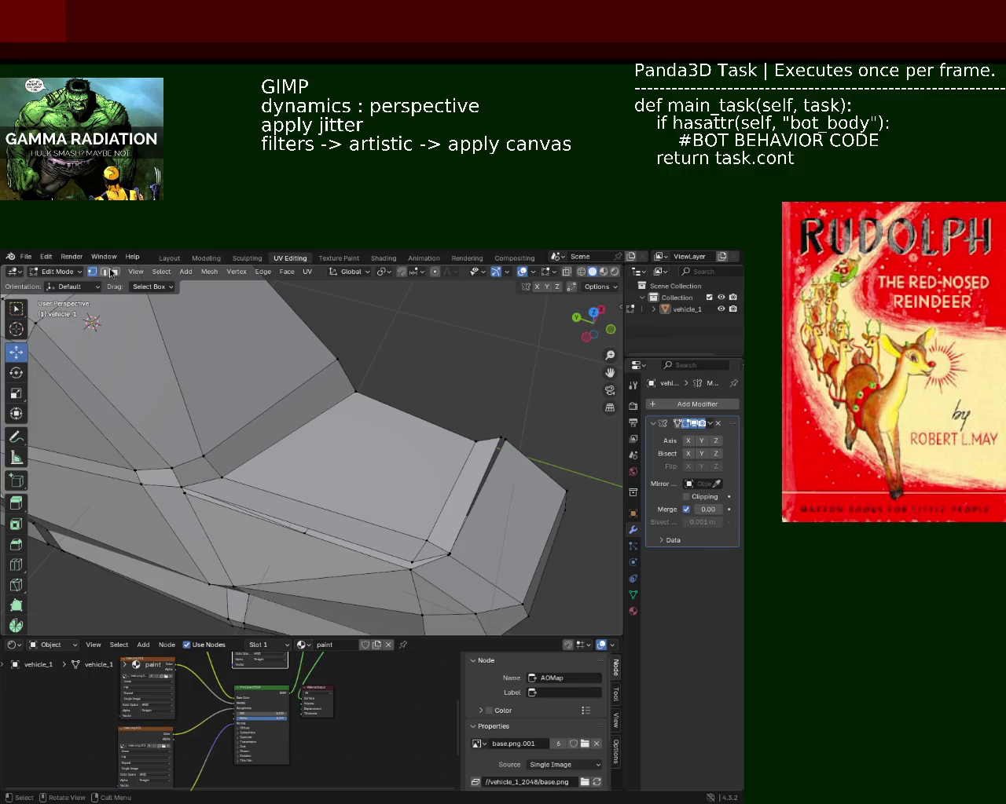
{"action": "left_click", "coordinate": [374, 431]}
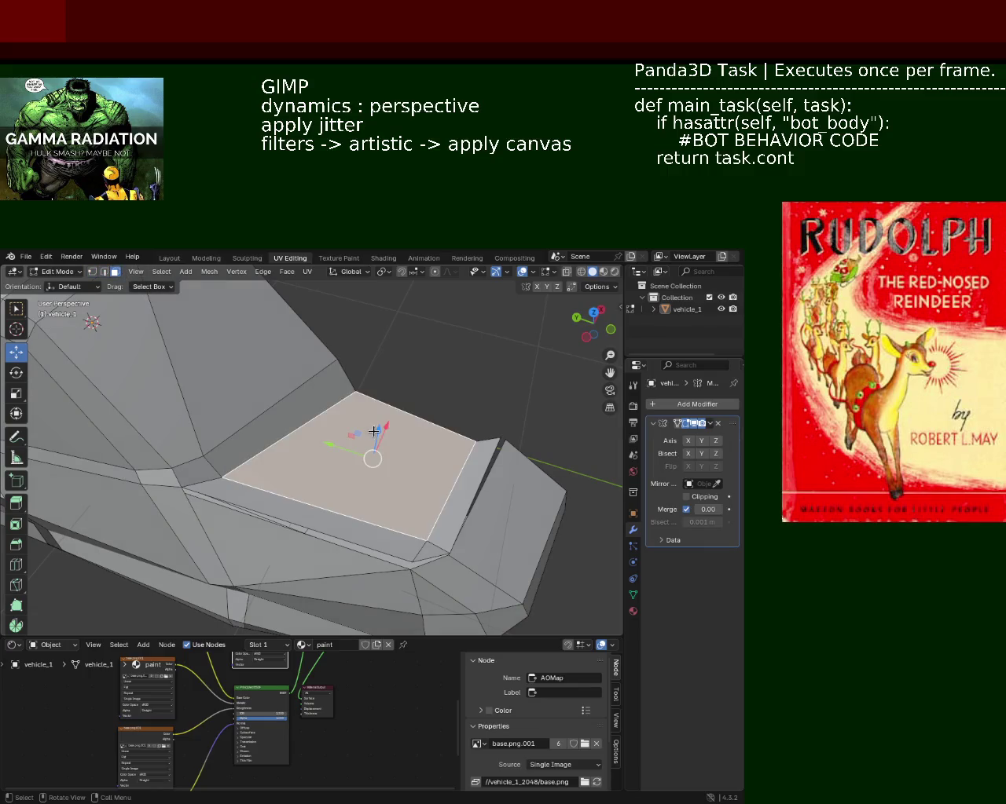
- Undo the stray Z move of the hood face and the recent mesh changes
{"action": "left_click_drag", "start_coordinate": [373, 428], "coordinate": [359, 427]}
{"action": "middle_click_drag", "start_coordinate": [343, 441], "coordinate": [272, 458]}
{"action": "left_click", "coordinate": [92, 271]}
{"action": "mouse_move", "coordinate": [217, 421]}
{"action": "middle_mouse_down"}
{"action": "mouse_move", "coordinate": [303, 374]}
{"action": "mouse_move", "coordinate": [346, 440]}
{"action": "mouse_move", "coordinate": [291, 476]}
{"action": "mouse_move", "coordinate": [359, 473]}
{"action": "middle_mouse_up"}
{"action": "key", "text": "3"}
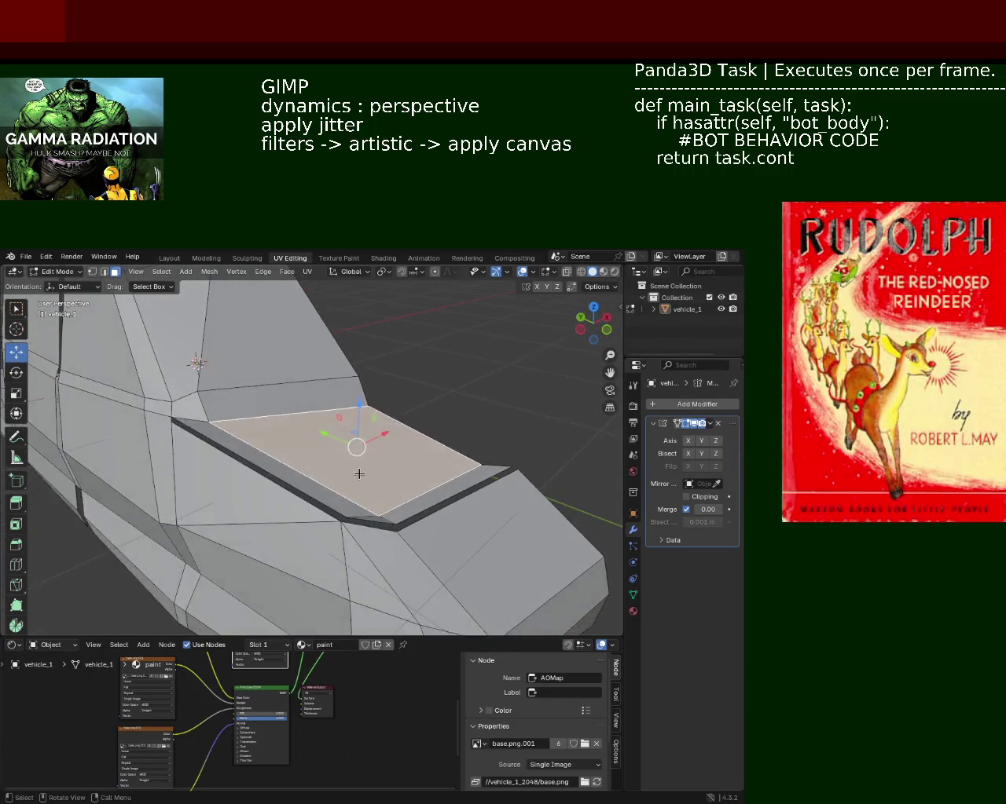
{"action": "key", "text": "alt+a"}
{"action": "key", "text": "1"}
{"action": "key", "text": "ctrl+z"}
{"action": "key", "text": "ctrl+z"}
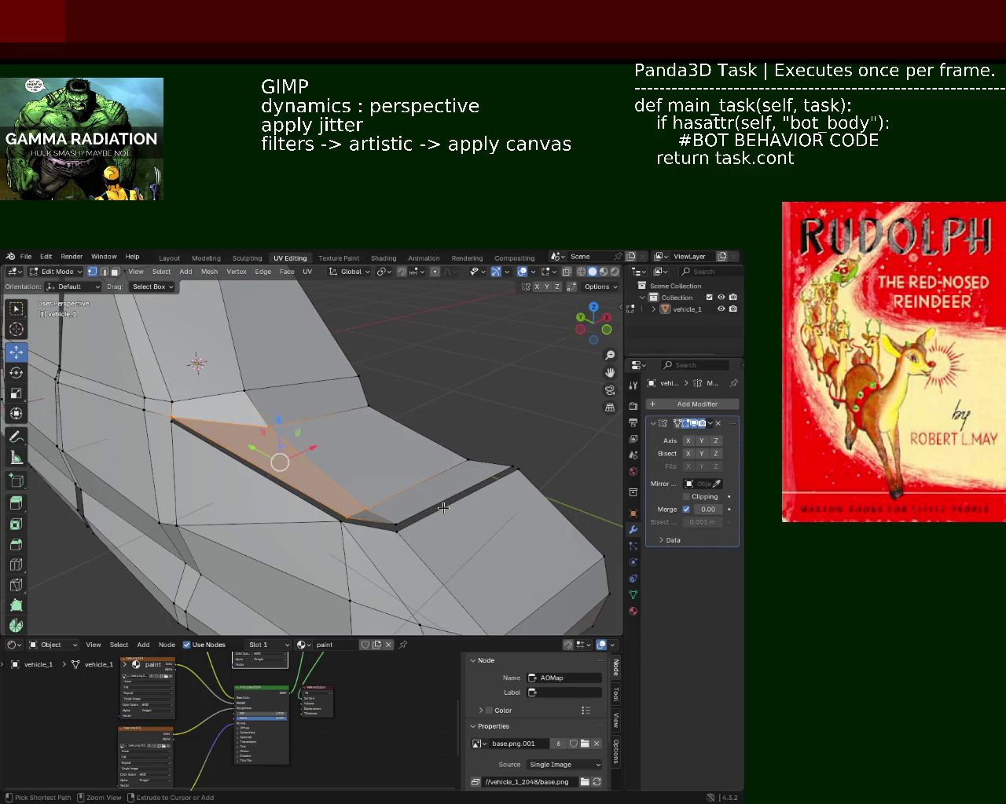
{"action": "key", "text": "ctrl+z"}
{"action": "key", "text": "ctrl+z"}
{"action": "key", "text": "ctrl+z"}
{"action": "key", "text": "ctrl+z"}
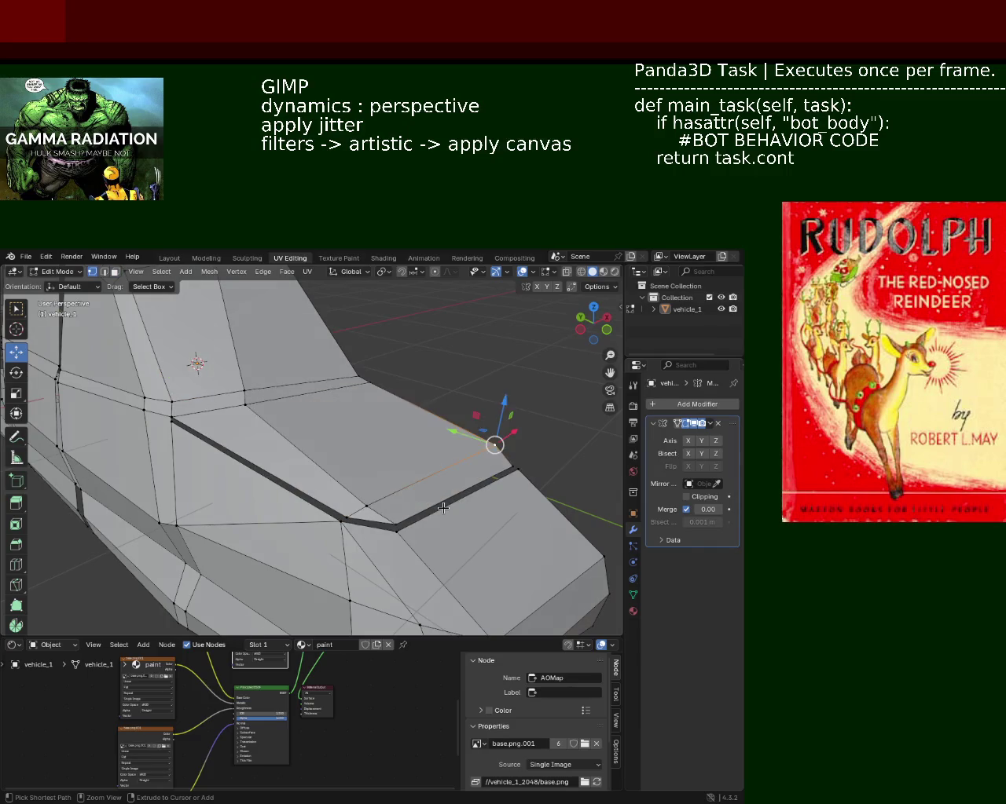
{"action": "key", "text": "ctrl+z"}
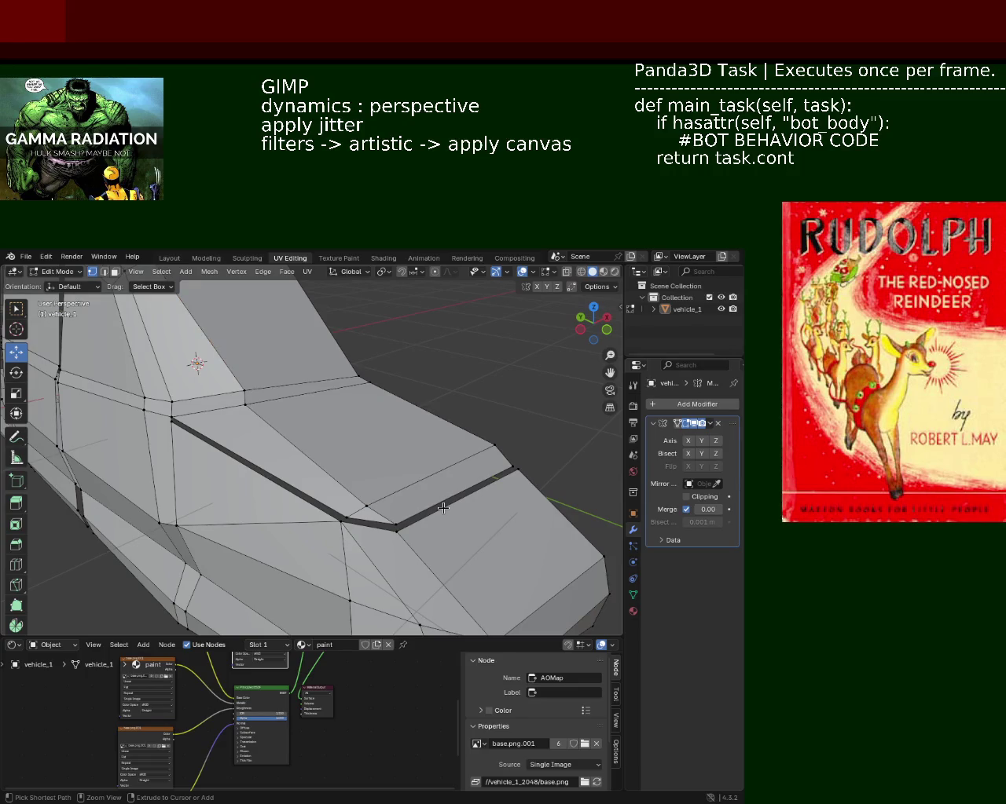
- Select the vertex at the gap's end and merge the doubled pair into one
{"action": "mouse_move", "coordinate": [443, 508]}
{"action": "middle_mouse_down"}
{"action": "mouse_move", "coordinate": [341, 479]}
{"action": "mouse_move", "coordinate": [457, 487]}
{"action": "middle_mouse_up"}
{"action": "left_click", "coordinate": [514, 465]}
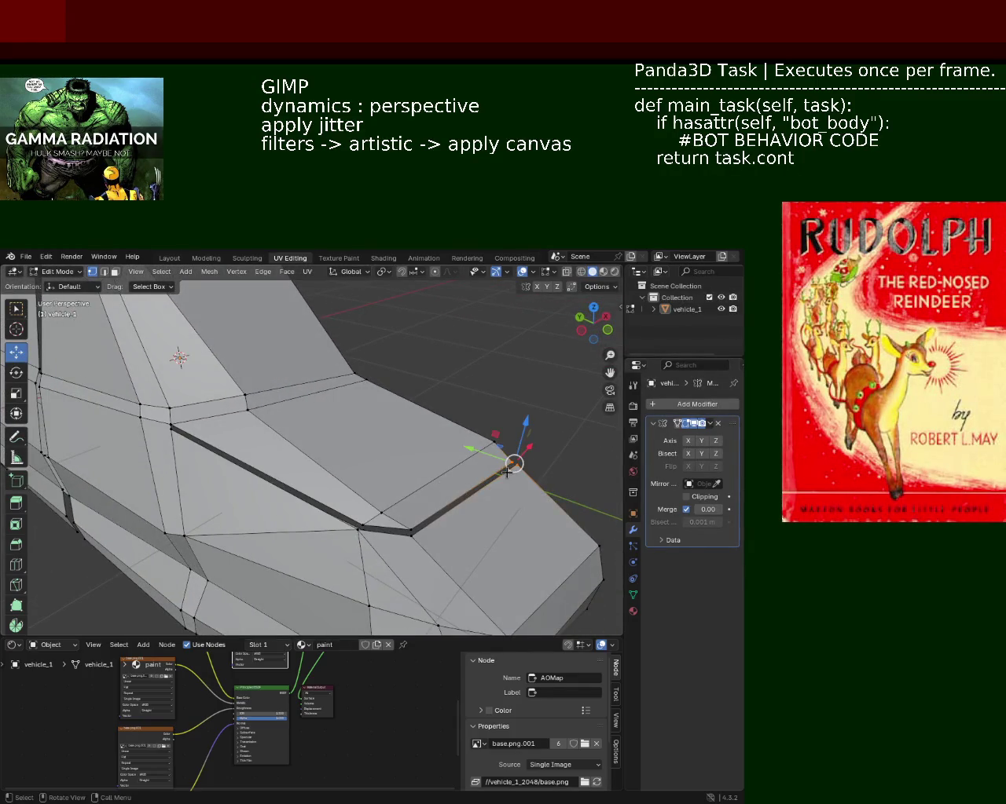
{"action": "key", "text": "m"}
{"action": "left_click", "coordinate": [508, 474]}
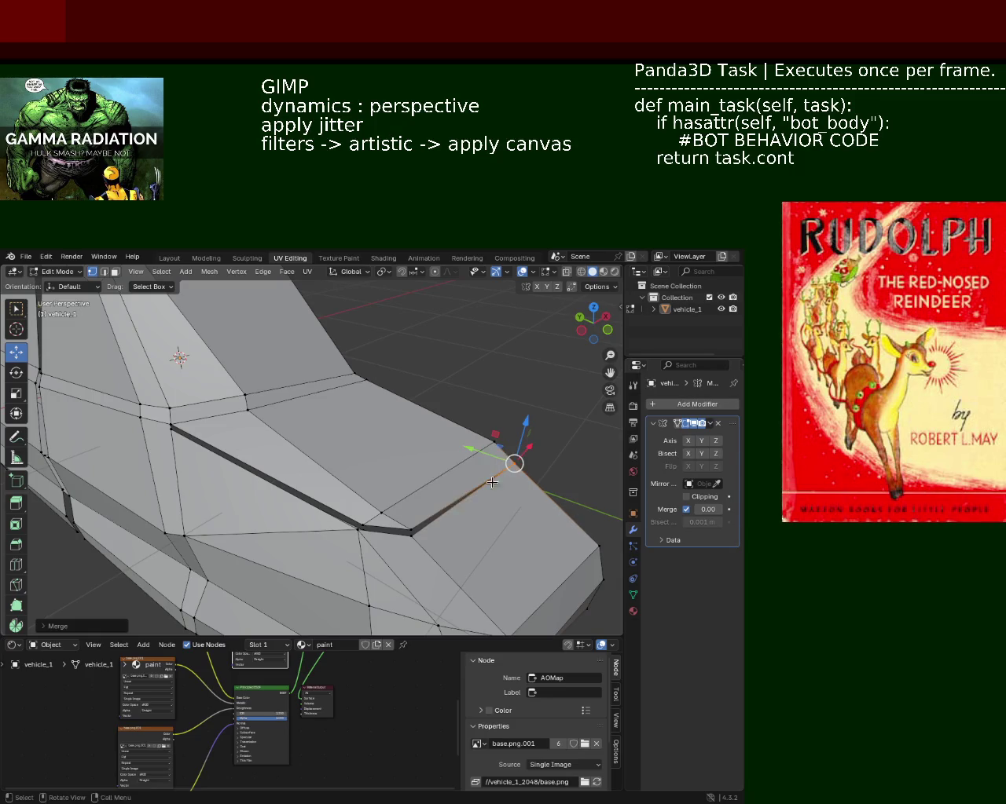
{"action": "key", "text": "m"}
{"action": "left_click", "coordinate": [412, 523]}
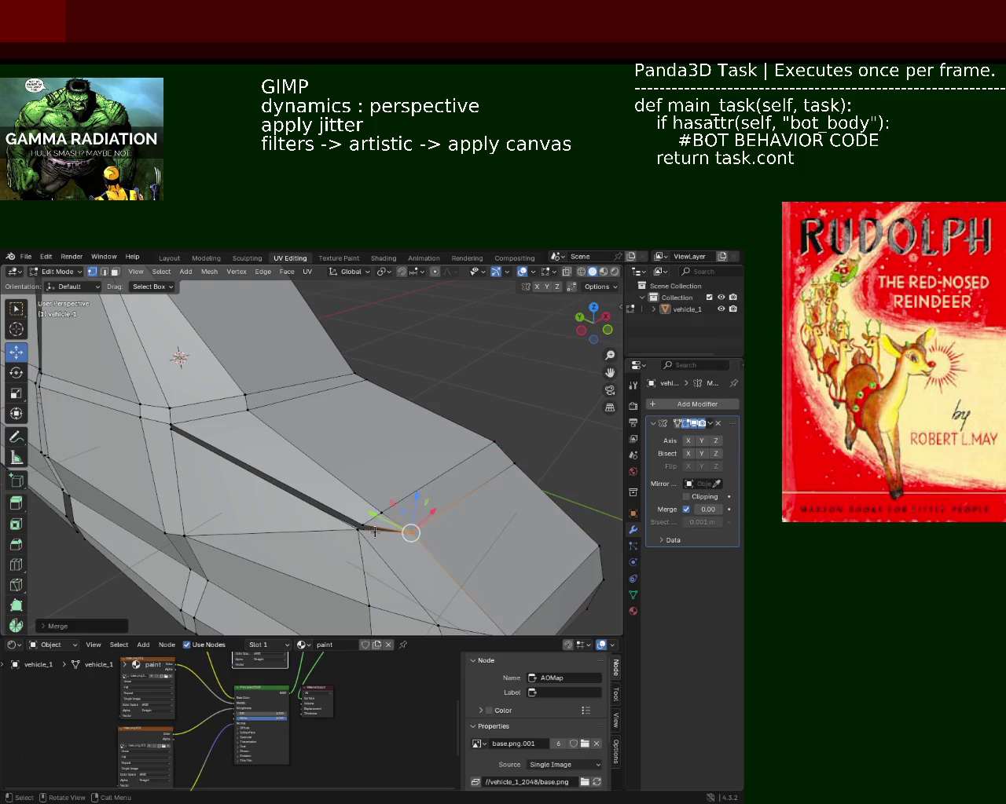
{"action": "mouse_move", "coordinate": [355, 526]}
{"action": "middle_mouse_down"}
{"action": "mouse_move", "coordinate": [453, 483]}
{"action": "mouse_move", "coordinate": [407, 489]}
{"action": "mouse_move", "coordinate": [438, 523]}
{"action": "mouse_move", "coordinate": [431, 507]}
{"action": "middle_mouse_up"}
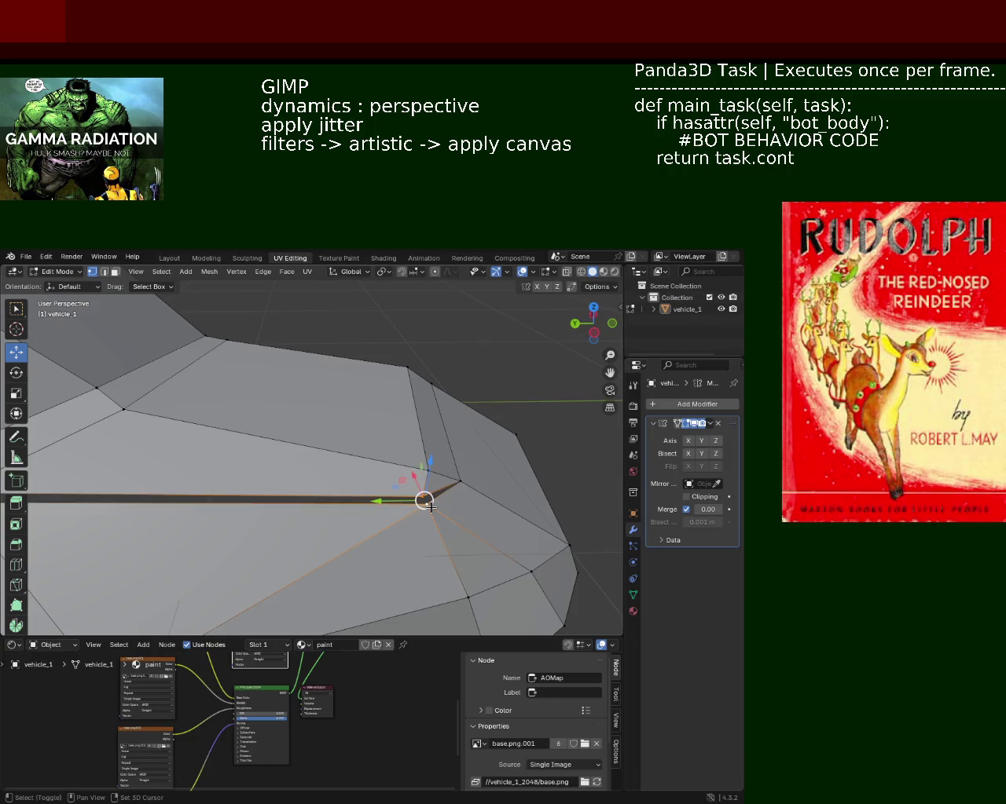
- Merge the vertex pair at the sliver's end to close the dark sliver
{"action": "key", "text": "m"}
{"action": "left_click", "coordinate": [431, 509]}
{"action": "middle_click_drag", "start_coordinate": [278, 513], "coordinate": [366, 497], "text": "shift"}
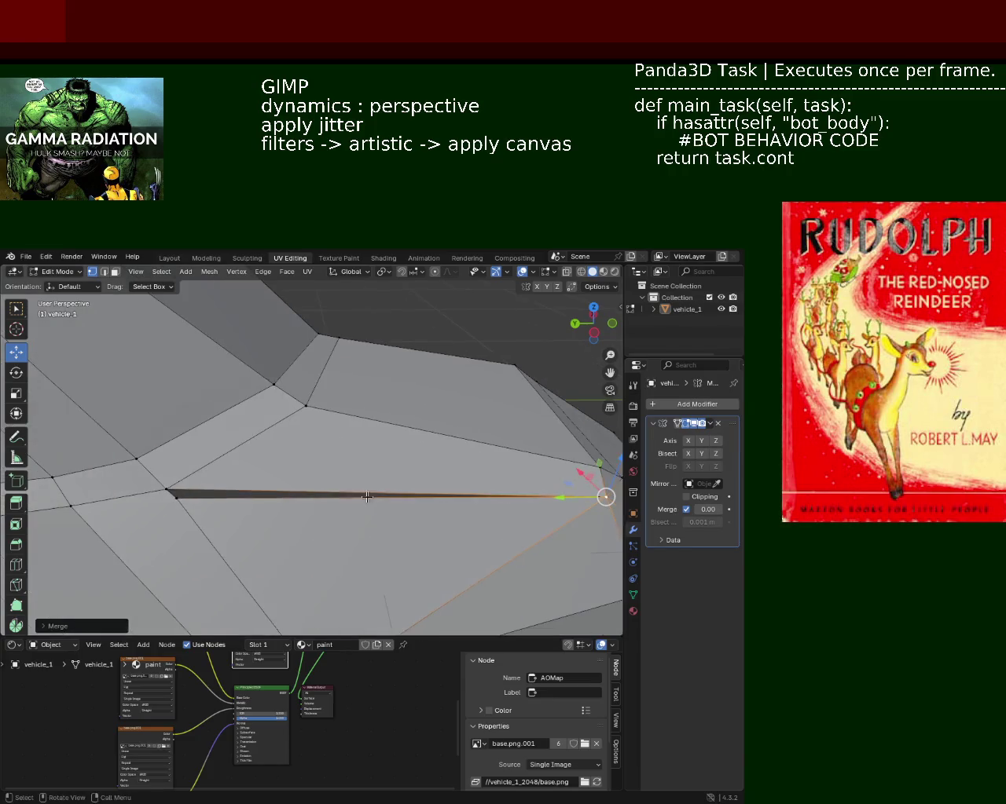
{"action": "left_click", "coordinate": [176, 496]}
{"action": "left_click_drag", "start_coordinate": [176, 497], "coordinate": [168, 491]}
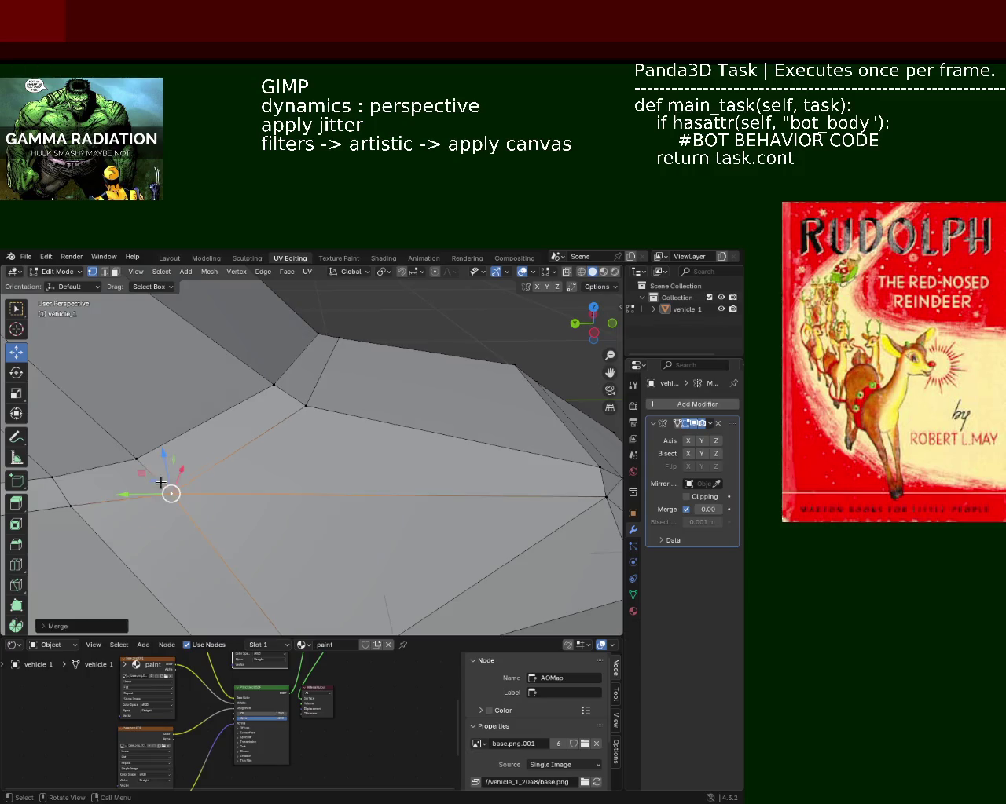
- In face select, lower the body face about 0.2187 m along Z
{"action": "mouse_move", "coordinate": [315, 481]}
{"action": "middle_mouse_down"}
{"action": "mouse_move", "coordinate": [161, 463]}
{"action": "mouse_move", "coordinate": [281, 462]}
{"action": "mouse_move", "coordinate": [293, 421]}
{"action": "middle_mouse_up"}
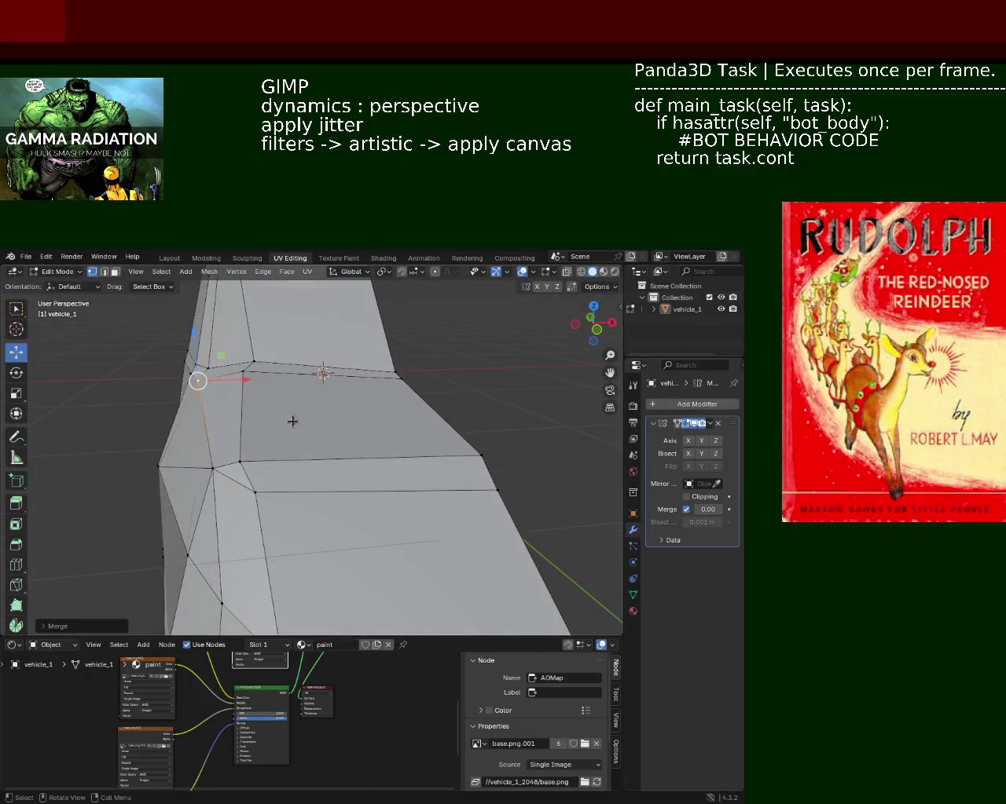
{"action": "left_click", "coordinate": [116, 271]}
{"action": "left_click", "coordinate": [343, 416]}
{"action": "mouse_move", "coordinate": [339, 364]}
{"action": "left_mouse_down"}
{"action": "mouse_move", "coordinate": [339, 415]}
{"action": "mouse_move", "coordinate": [342, 399]}
{"action": "left_mouse_up"}
{"action": "mouse_move", "coordinate": [343, 400]}
{"action": "middle_mouse_down"}
{"action": "mouse_move", "coordinate": [306, 452]}
{"action": "mouse_move", "coordinate": [242, 440]}
{"action": "mouse_move", "coordinate": [366, 426]}
{"action": "mouse_move", "coordinate": [307, 474]}
{"action": "mouse_move", "coordinate": [258, 403]}
{"action": "middle_mouse_up"}
{"action": "mouse_move", "coordinate": [357, 436]}
{"action": "middle_mouse_down"}
{"action": "mouse_move", "coordinate": [416, 359]}
{"action": "mouse_move", "coordinate": [335, 515]}
{"action": "mouse_move", "coordinate": [318, 525]}
{"action": "middle_mouse_up"}
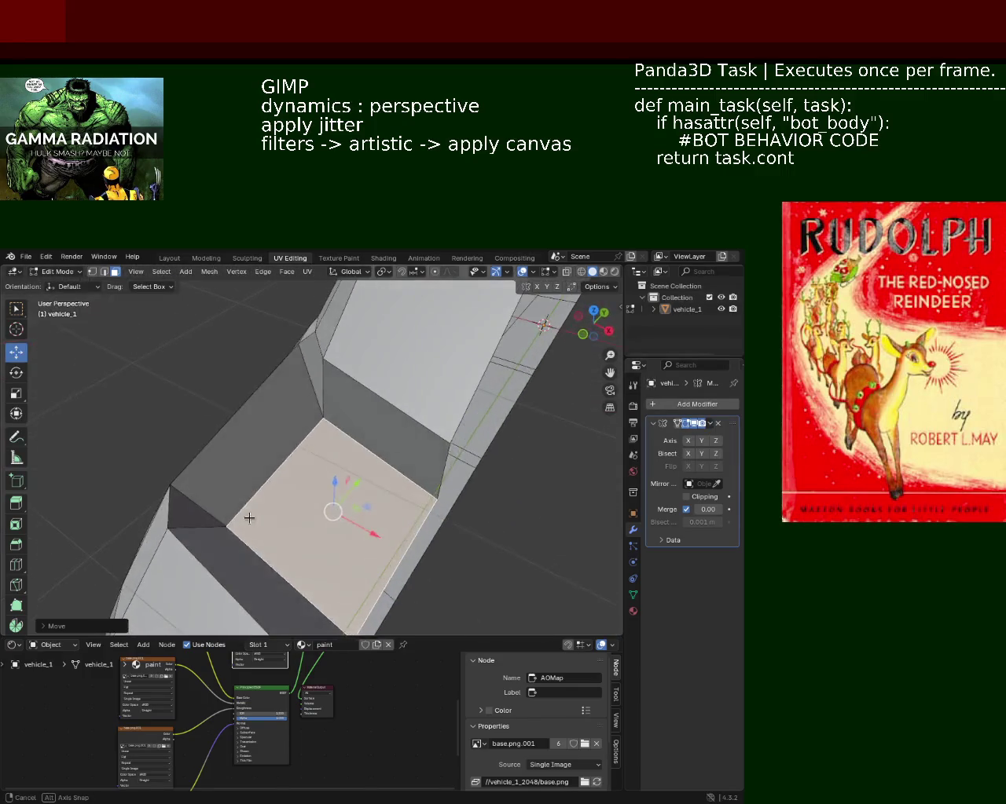
- Scale the lowered face up by about 1.19
{"action": "key", "text": "s"}
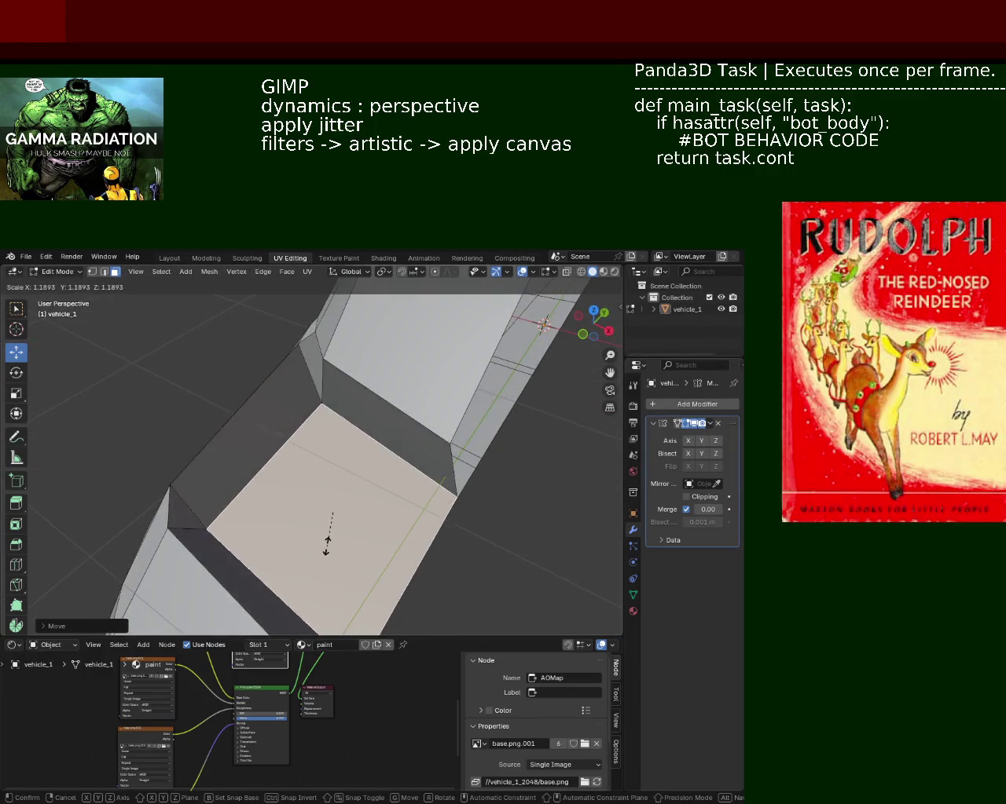
{"action": "left_click", "coordinate": [325, 539]}
{"action": "mouse_move", "coordinate": [325, 539]}
{"action": "middle_mouse_down"}
{"action": "mouse_move", "coordinate": [304, 463]}
{"action": "mouse_move", "coordinate": [390, 476]}
{"action": "mouse_move", "coordinate": [113, 375]}
{"action": "middle_mouse_up"}
- In vertex select, slide a body vertex along its edge with Shift+V
{"action": "left_click", "coordinate": [92, 271]}
{"action": "left_click", "coordinate": [284, 432]}
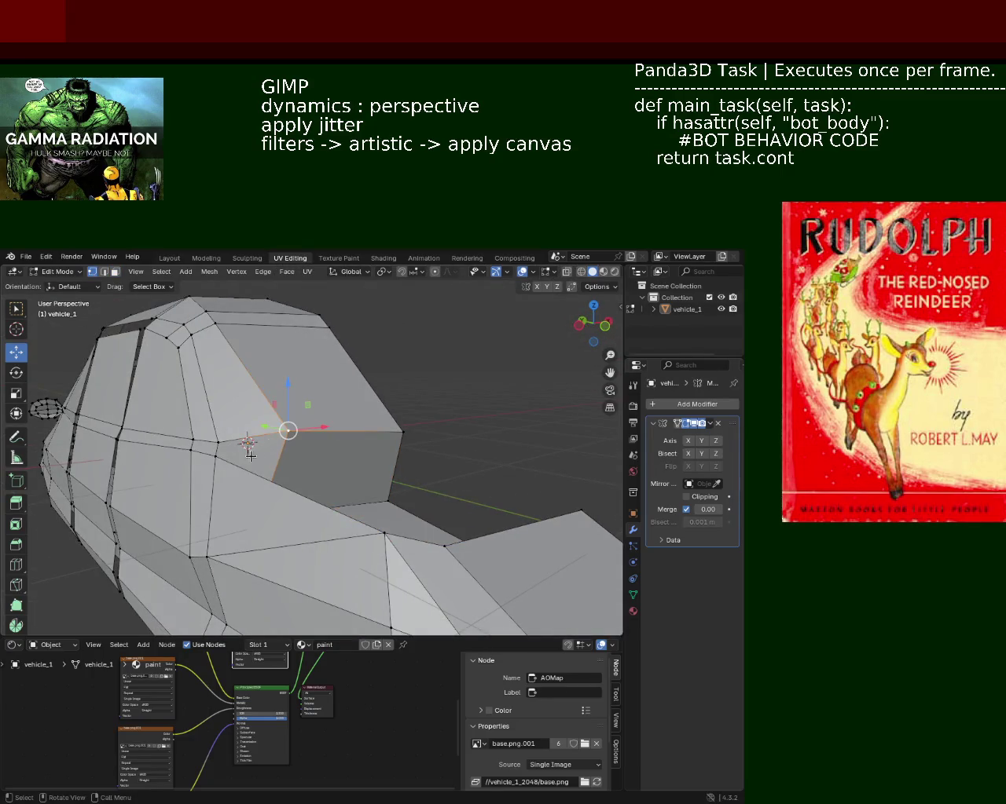
{"action": "left_click", "coordinate": [399, 432]}
{"action": "left_click", "coordinate": [389, 500], "text": "shift"}
{"action": "right_click", "coordinate": [395, 476]}
{"action": "key", "text": "Escape"}
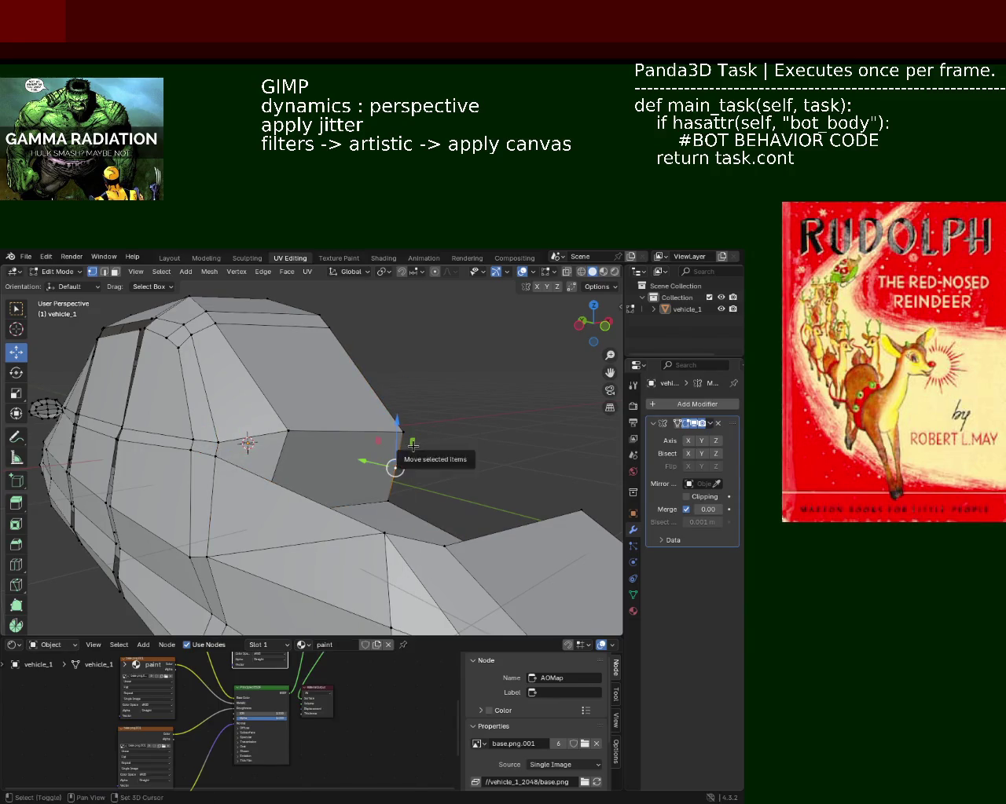
{"action": "key", "text": "shift+v"}
{"action": "left_click", "coordinate": [422, 427]}
- Slide the next vertex up its edge and add a second vertex to the selection
{"action": "left_click", "coordinate": [288, 431]}
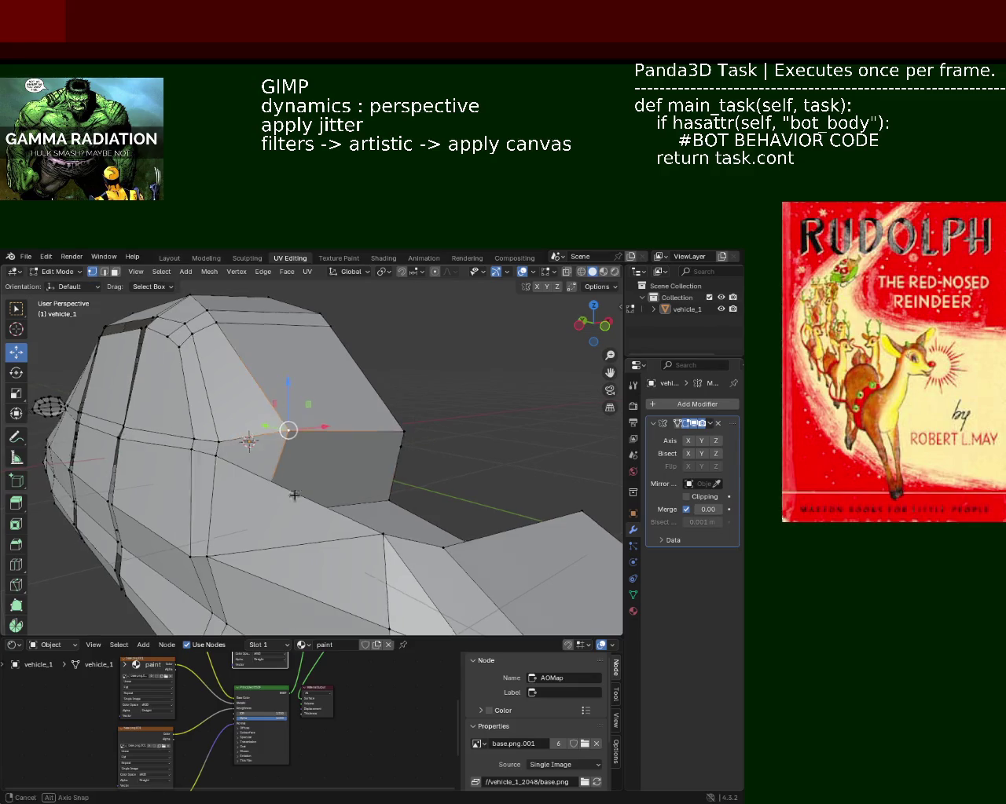
{"action": "middle_click_drag", "start_coordinate": [287, 431], "coordinate": [295, 489]}
{"action": "key", "text": "shift+v"}
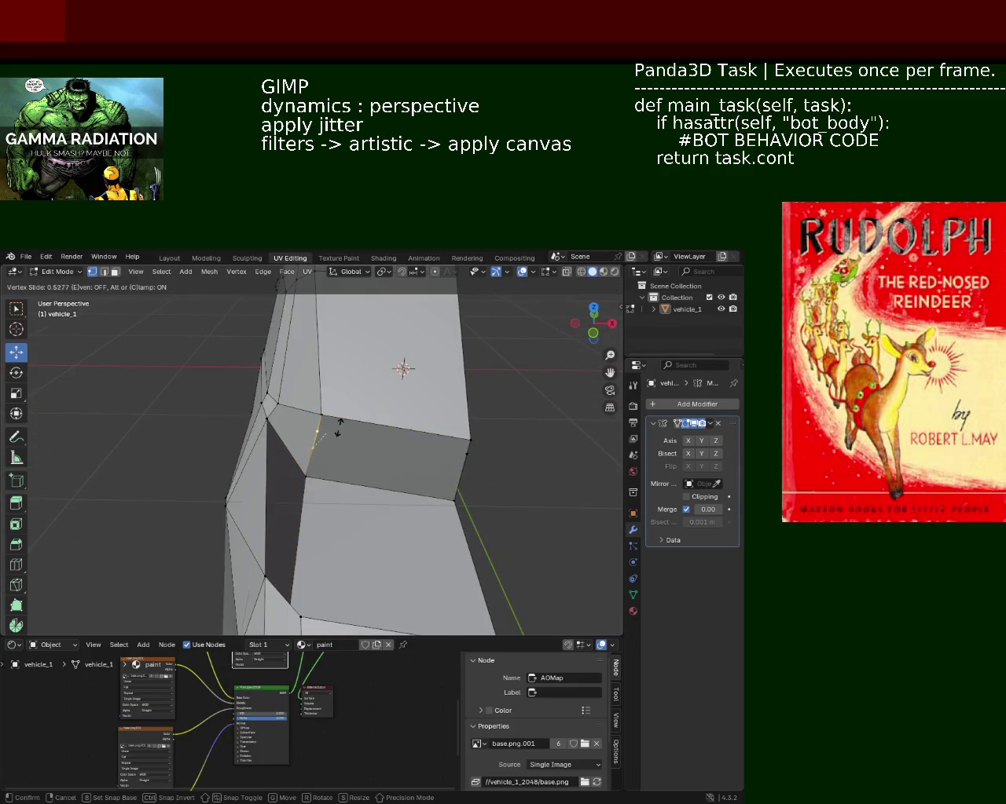
{"action": "left_click", "coordinate": [338, 427]}
{"action": "left_click", "coordinate": [475, 453], "text": "shift"}
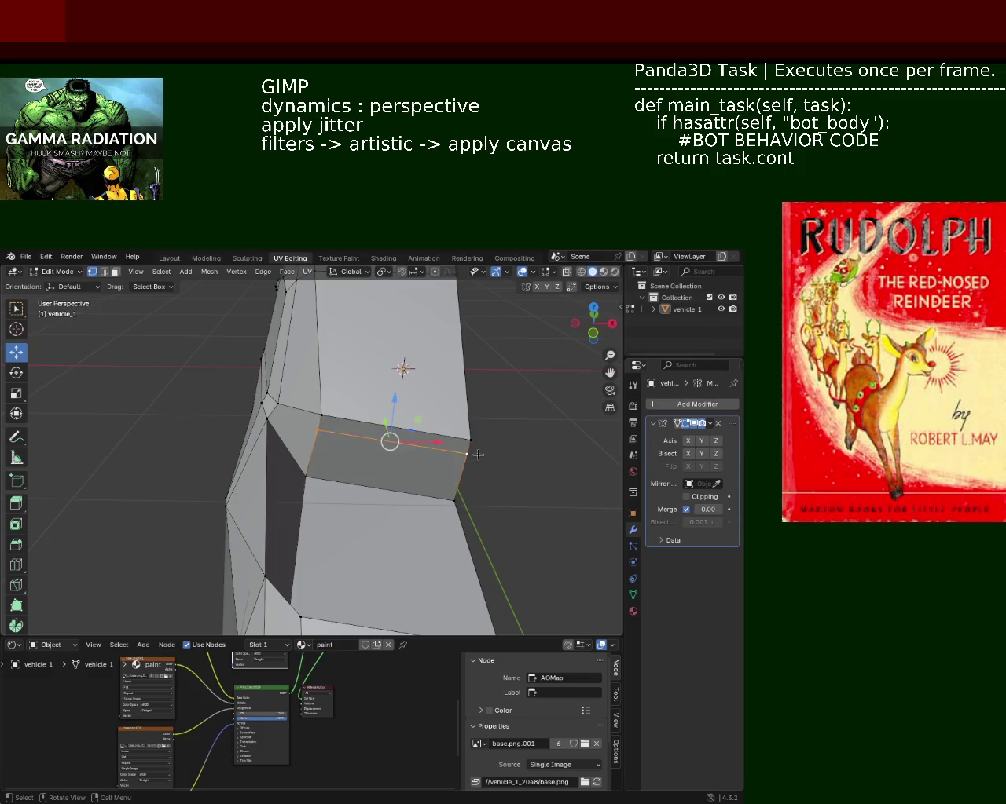
{"action": "mouse_move", "coordinate": [285, 436]}
{"action": "middle_mouse_down"}
{"action": "mouse_move", "coordinate": [203, 446]}
{"action": "mouse_move", "coordinate": [398, 432]}
{"action": "mouse_move", "coordinate": [232, 462]}
{"action": "mouse_move", "coordinate": [206, 444]}
{"action": "mouse_move", "coordinate": [343, 366]}
{"action": "mouse_move", "coordinate": [314, 465]}
{"action": "mouse_move", "coordinate": [118, 443]}
{"action": "mouse_move", "coordinate": [115, 515]}
{"action": "middle_mouse_up"}
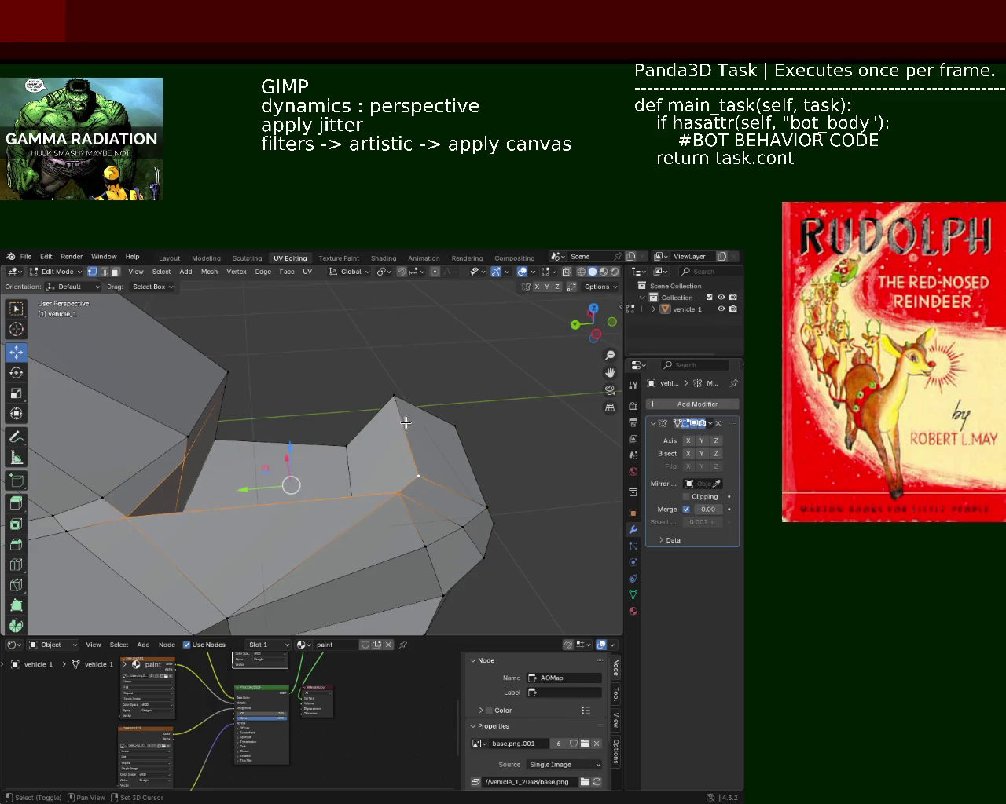
- Select a body face and push it inward to recess it
{"action": "middle_click_drag", "start_coordinate": [336, 403], "coordinate": [266, 415]}
{"action": "mouse_move", "coordinate": [332, 377]}
{"action": "middle_mouse_down"}
{"action": "mouse_move", "coordinate": [492, 417]}
{"action": "mouse_move", "coordinate": [393, 447]}
{"action": "mouse_move", "coordinate": [407, 470]}
{"action": "mouse_move", "coordinate": [345, 495]}
{"action": "mouse_move", "coordinate": [303, 494]}
{"action": "mouse_move", "coordinate": [404, 495]}
{"action": "mouse_move", "coordinate": [206, 466]}
{"action": "mouse_move", "coordinate": [340, 462]}
{"action": "middle_mouse_up"}
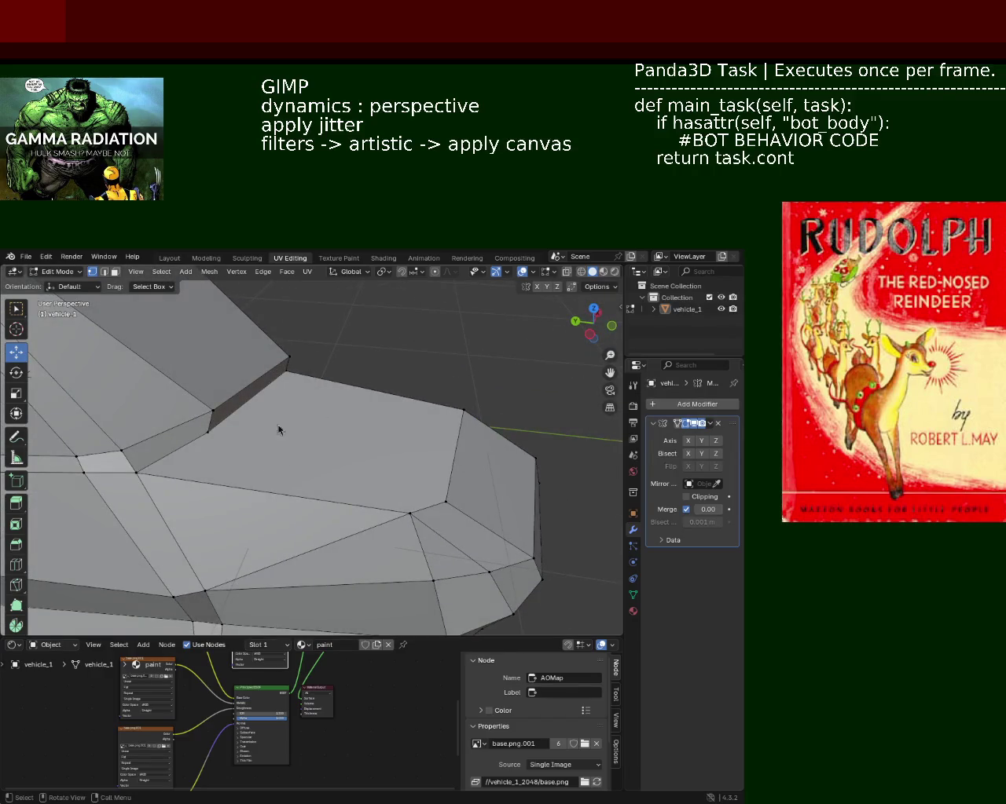
{"action": "mouse_move", "coordinate": [440, 516]}
{"action": "middle_mouse_down"}
{"action": "mouse_move", "coordinate": [202, 498]}
{"action": "mouse_move", "coordinate": [184, 451]}
{"action": "mouse_move", "coordinate": [227, 433]}
{"action": "mouse_move", "coordinate": [272, 460]}
{"action": "mouse_move", "coordinate": [248, 466]}
{"action": "mouse_move", "coordinate": [370, 474]}
{"action": "mouse_move", "coordinate": [303, 483]}
{"action": "middle_mouse_up"}
{"action": "left_click", "coordinate": [304, 483]}
{"action": "left_click_drag", "start_coordinate": [303, 481], "coordinate": [309, 442]}
{"action": "mouse_move", "coordinate": [310, 442]}
{"action": "middle_mouse_down"}
{"action": "mouse_move", "coordinate": [303, 471]}
{"action": "mouse_move", "coordinate": [262, 382]}
{"action": "mouse_move", "coordinate": [289, 459]}
{"action": "mouse_move", "coordinate": [227, 421]}
{"action": "middle_mouse_up"}
- Select a top vertex and face, then undo the accidental shortest-path selection
{"action": "left_click", "coordinate": [266, 386]}
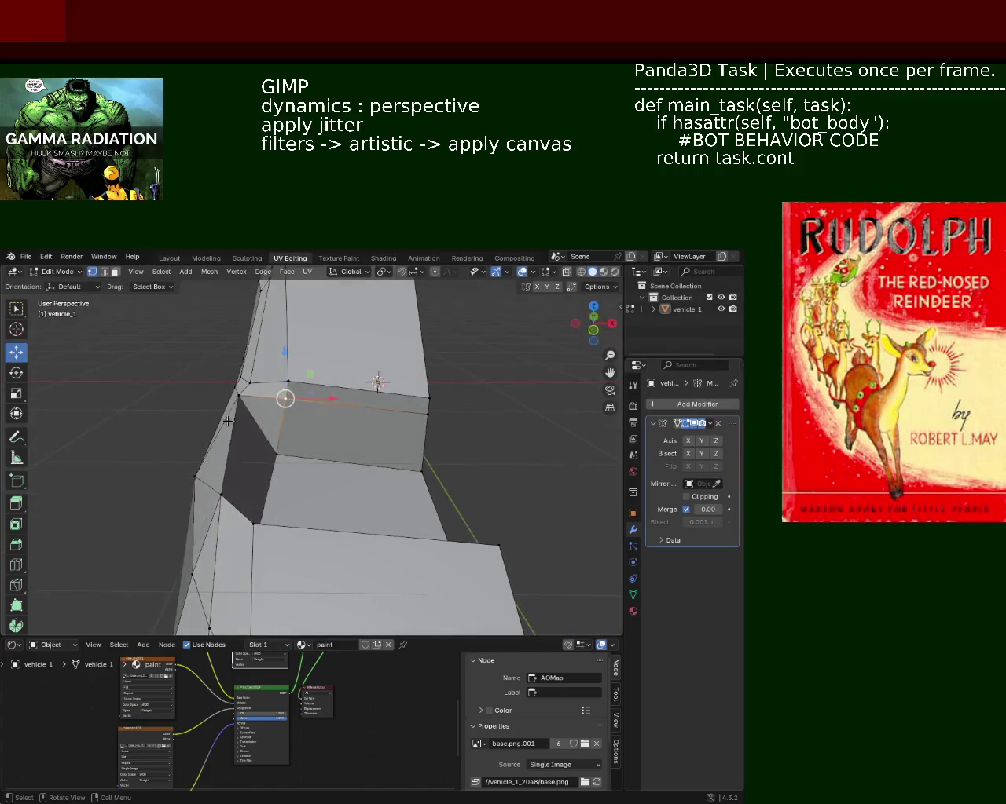
{"action": "mouse_move", "coordinate": [295, 452]}
{"action": "middle_mouse_down"}
{"action": "mouse_move", "coordinate": [393, 457]}
{"action": "mouse_move", "coordinate": [372, 492]}
{"action": "mouse_move", "coordinate": [321, 456]}
{"action": "mouse_move", "coordinate": [269, 448]}
{"action": "mouse_move", "coordinate": [294, 428]}
{"action": "middle_mouse_up"}
{"action": "left_click", "coordinate": [315, 436], "text": "ctrl"}
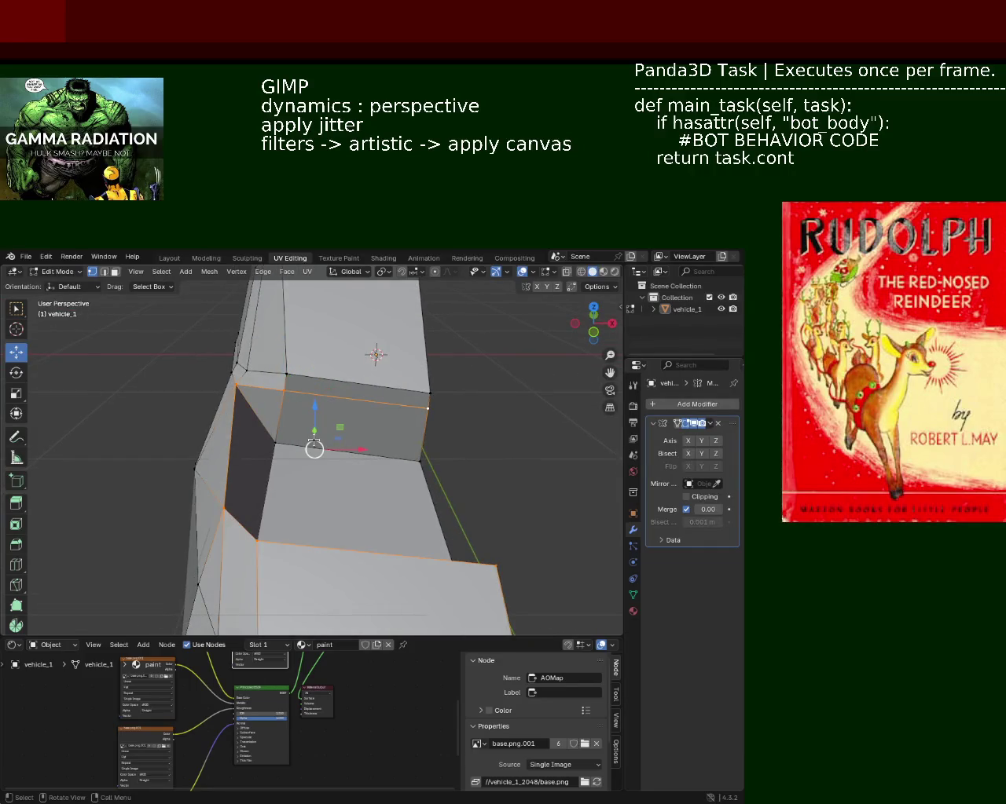
{"action": "left_click", "coordinate": [46, 257]}
{"action": "left_click", "coordinate": [62, 269]}
{"action": "left_click", "coordinate": [48, 257]}
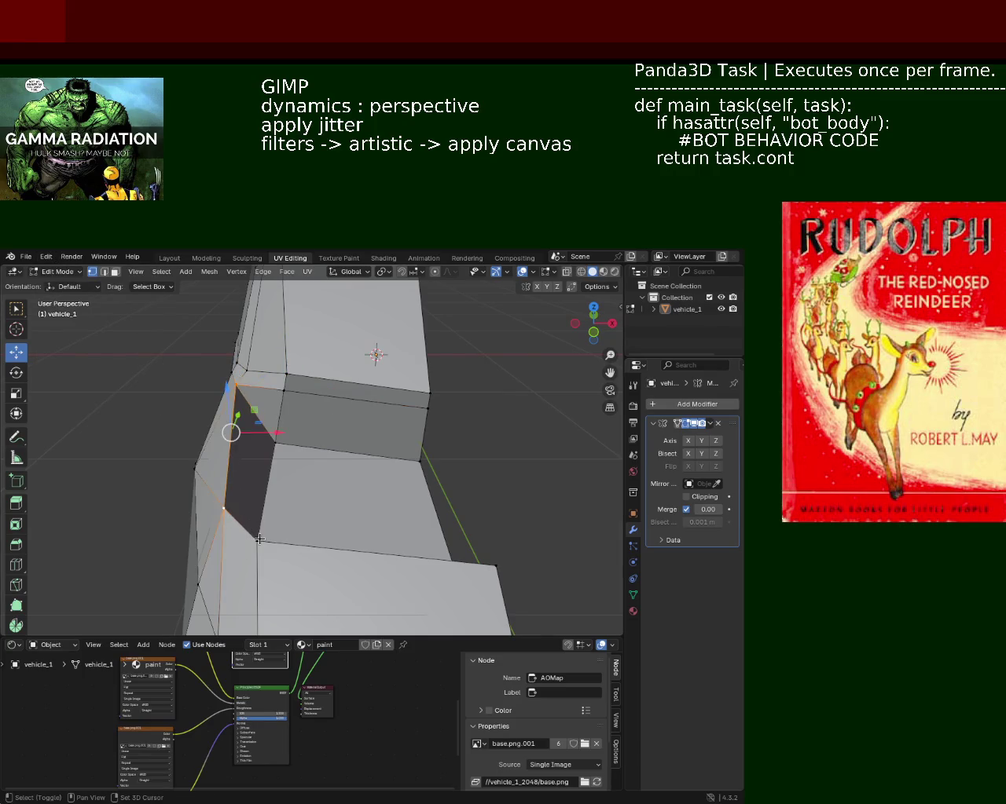
{"action": "middle_click_drag", "start_coordinate": [281, 397], "coordinate": [206, 381]}
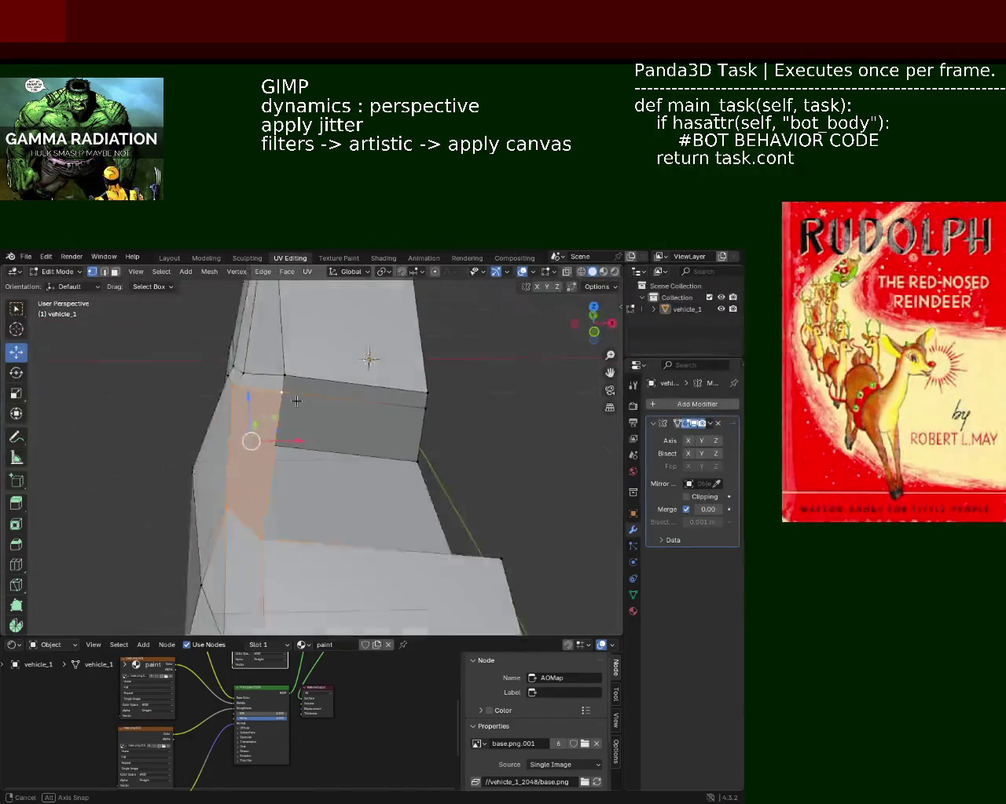
{"action": "middle_click_drag", "start_coordinate": [205, 381], "coordinate": [257, 402]}
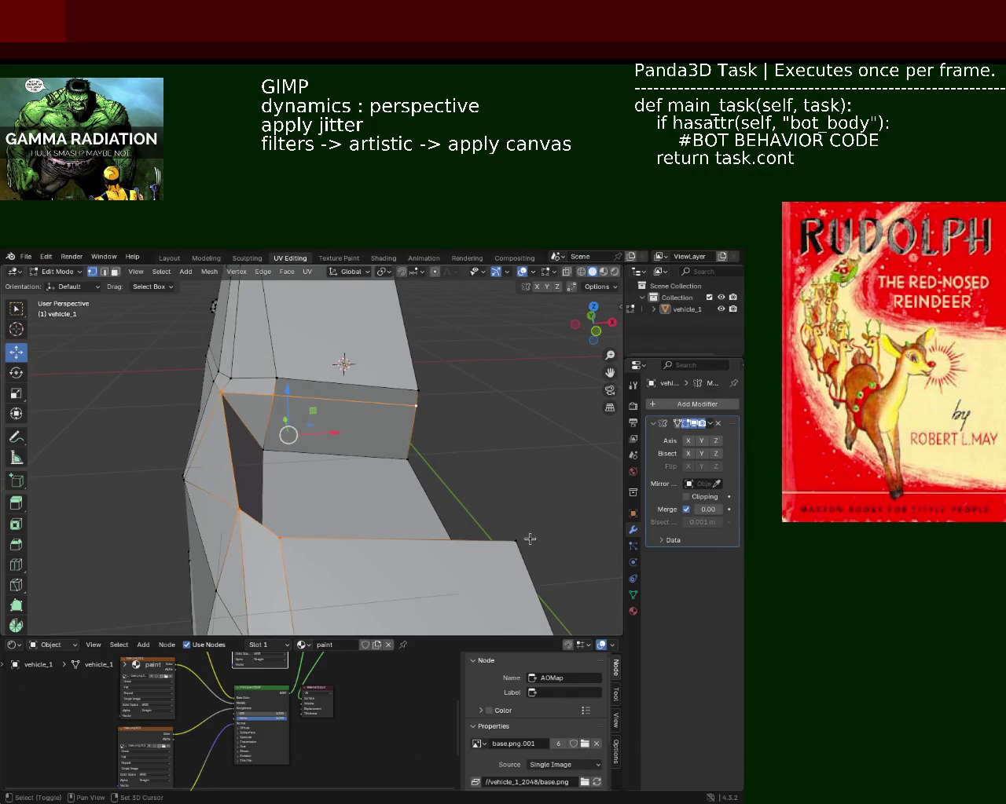
- Delete the stray face on the car body, leaving an opening
{"action": "left_click", "coordinate": [392, 481]}
{"action": "key", "text": "KP_Decimal"}
{"action": "left_click", "coordinate": [104, 271]}
{"action": "middle_click_drag", "start_coordinate": [181, 377], "coordinate": [205, 432]}
{"action": "mouse_move", "coordinate": [279, 477]}
{"action": "middle_mouse_down"}
{"action": "mouse_move", "coordinate": [194, 425]}
{"action": "mouse_move", "coordinate": [74, 297]}
{"action": "middle_mouse_up"}
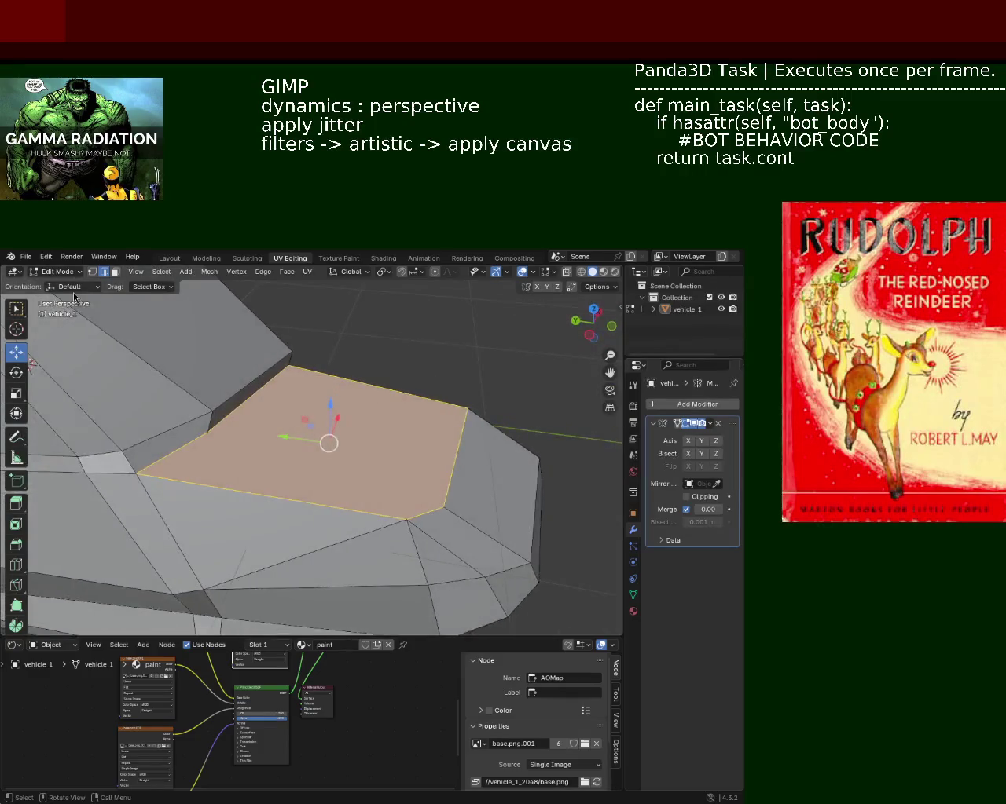
{"action": "key", "text": "ctrl+x"}
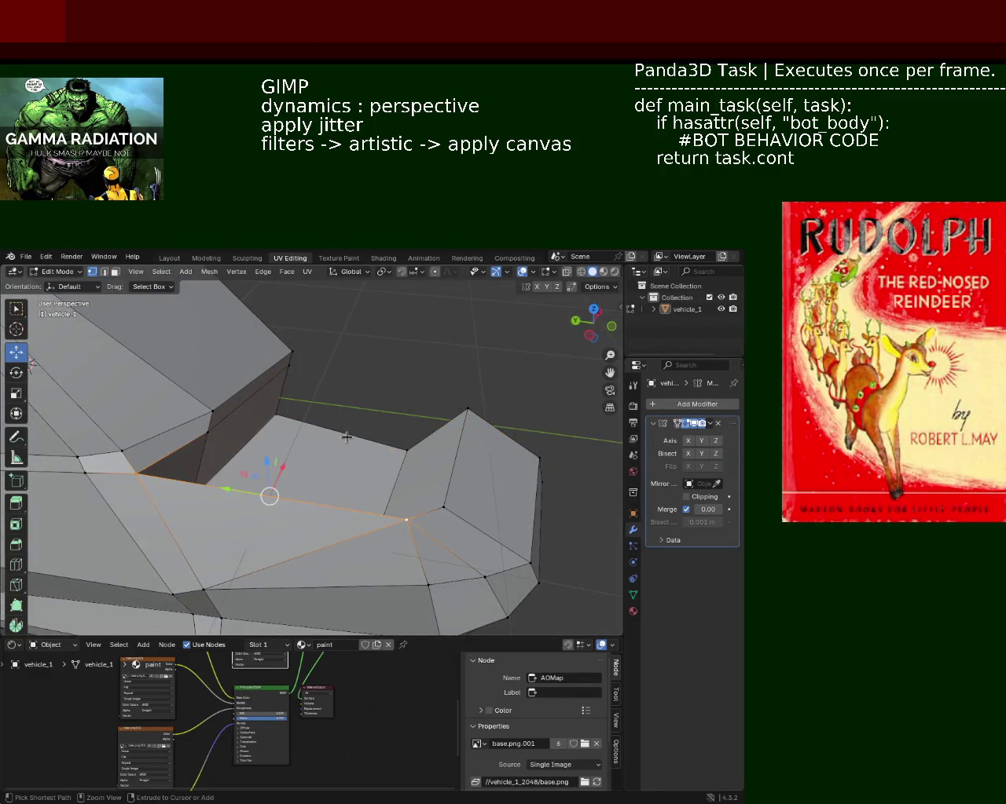
- Select the chain of edges around the new opening
{"action": "left_click", "coordinate": [346, 437], "text": "ctrl"}
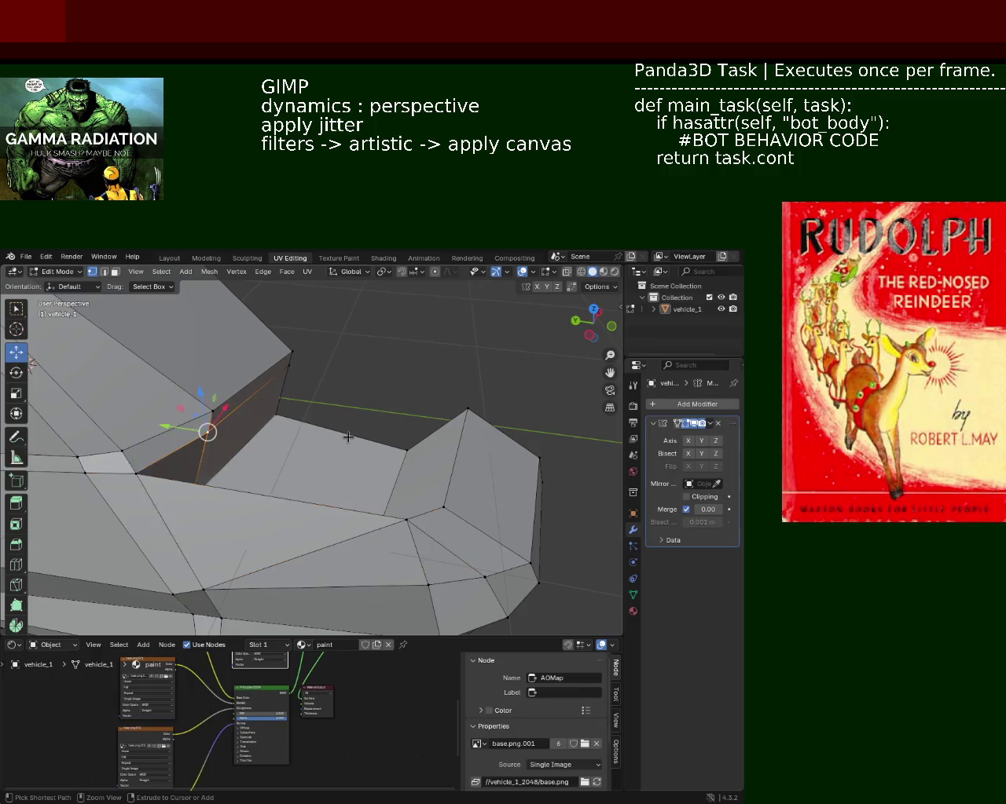
{"action": "left_click", "coordinate": [348, 437], "text": "ctrl"}
{"action": "left_click", "coordinate": [348, 437], "text": "ctrl"}
{"action": "left_click", "coordinate": [348, 437], "text": "ctrl"}
{"action": "middle_click_drag", "start_coordinate": [348, 437], "coordinate": [172, 410]}
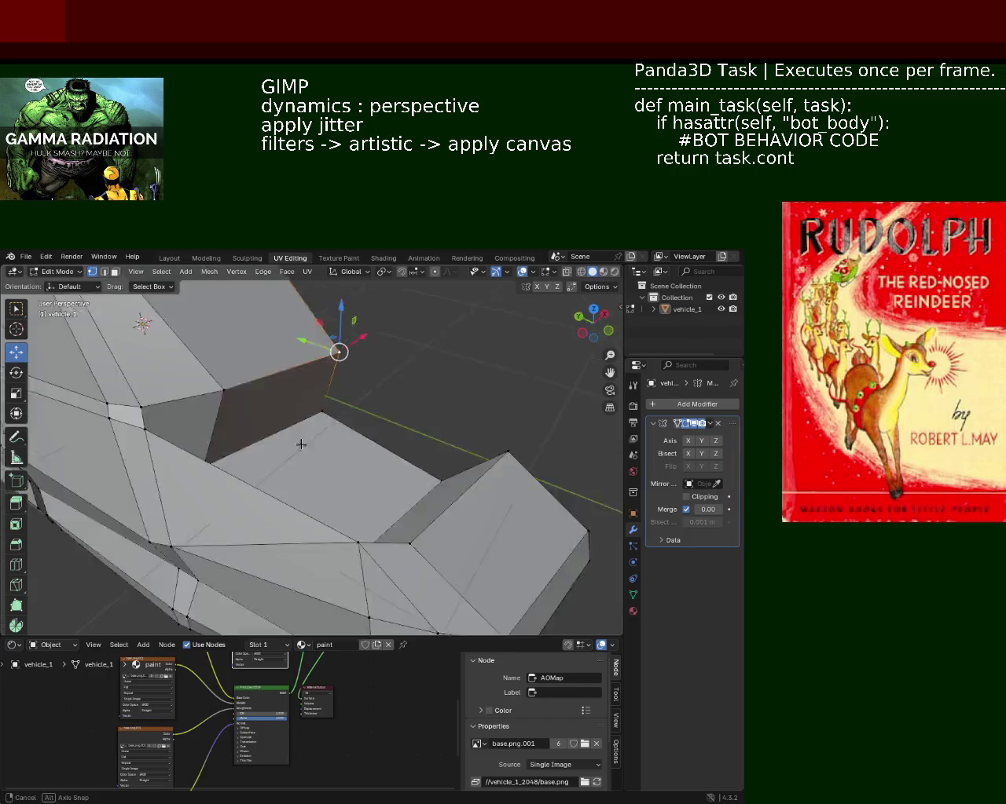
- Raise the recessed body face about 0.027 m along Z, then deselect everything
{"action": "left_click", "coordinate": [328, 521]}
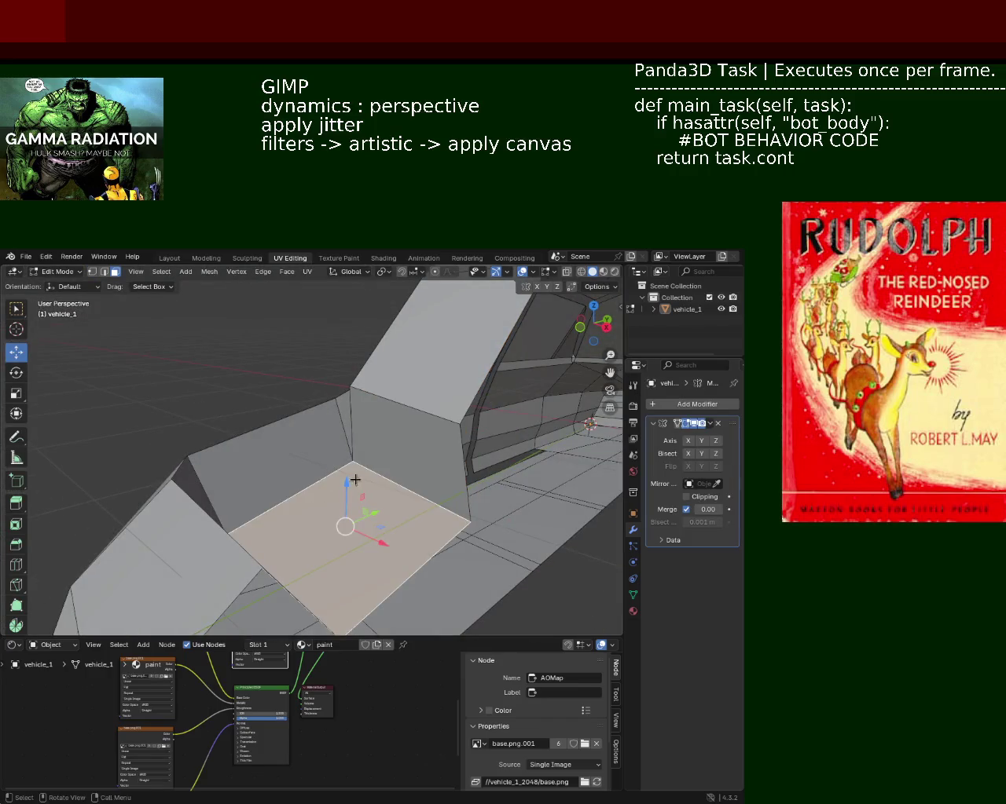
{"action": "left_click_drag", "start_coordinate": [344, 489], "coordinate": [346, 428]}
{"action": "middle_click_drag", "start_coordinate": [346, 428], "coordinate": [270, 435]}
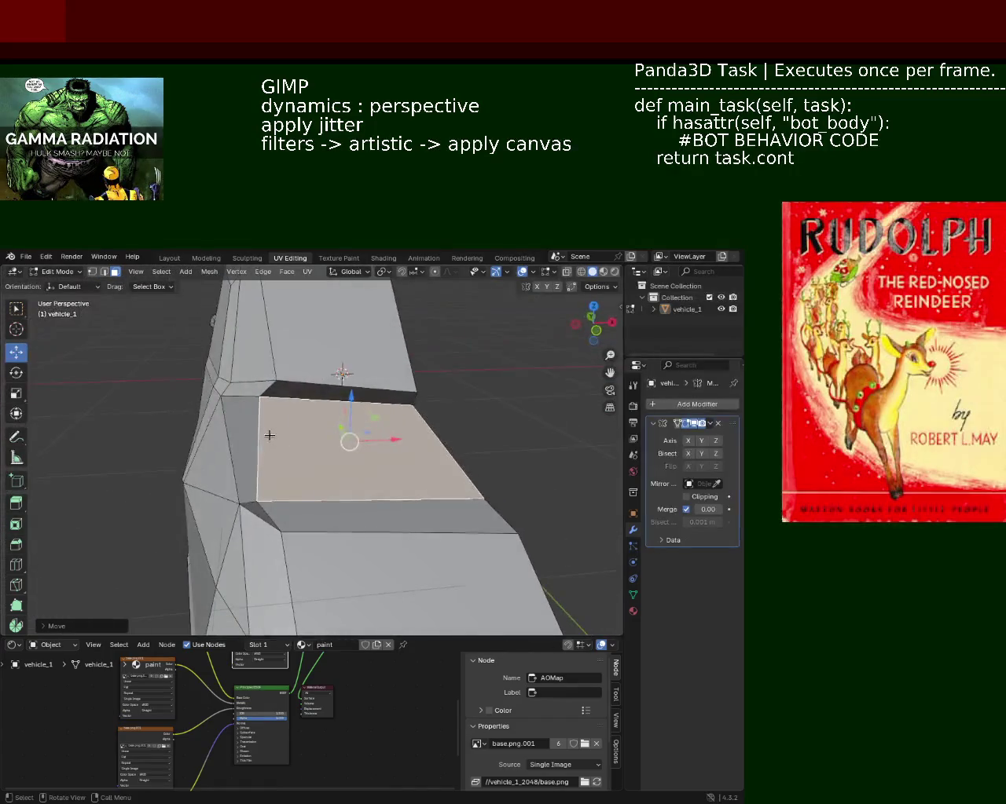
{"action": "left_click_drag", "start_coordinate": [341, 395], "coordinate": [338, 424]}
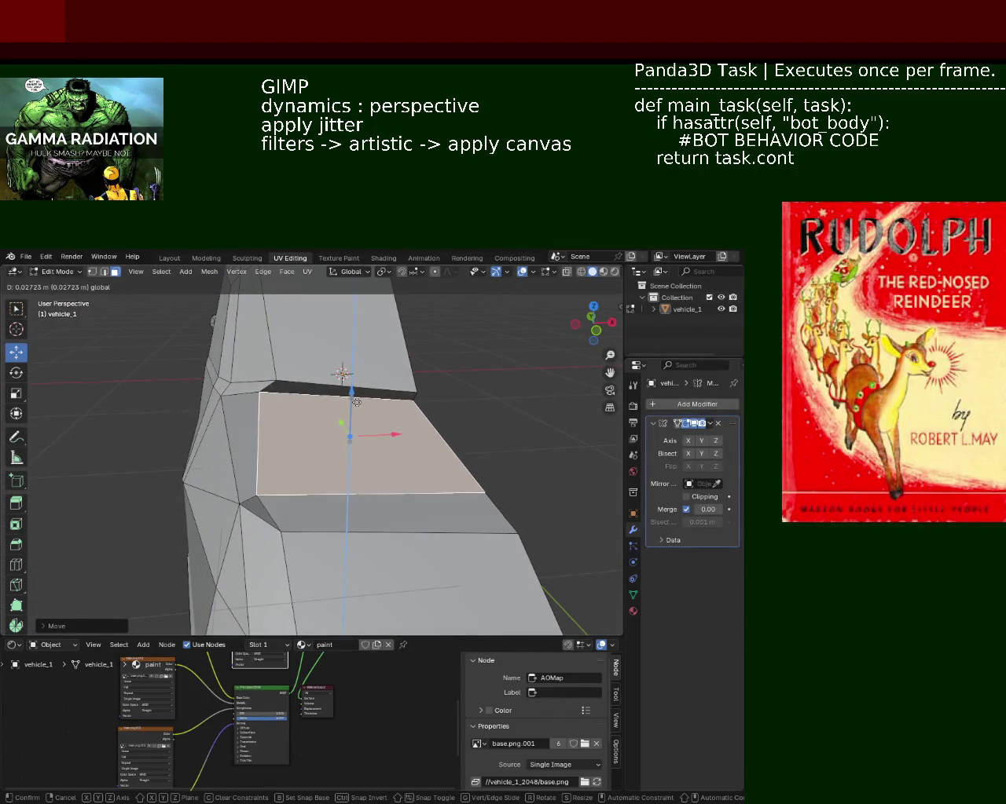
{"action": "mouse_move", "coordinate": [296, 439]}
{"action": "middle_mouse_down"}
{"action": "mouse_move", "coordinate": [285, 402]}
{"action": "mouse_move", "coordinate": [234, 375]}
{"action": "mouse_move", "coordinate": [125, 285]}
{"action": "middle_mouse_up"}
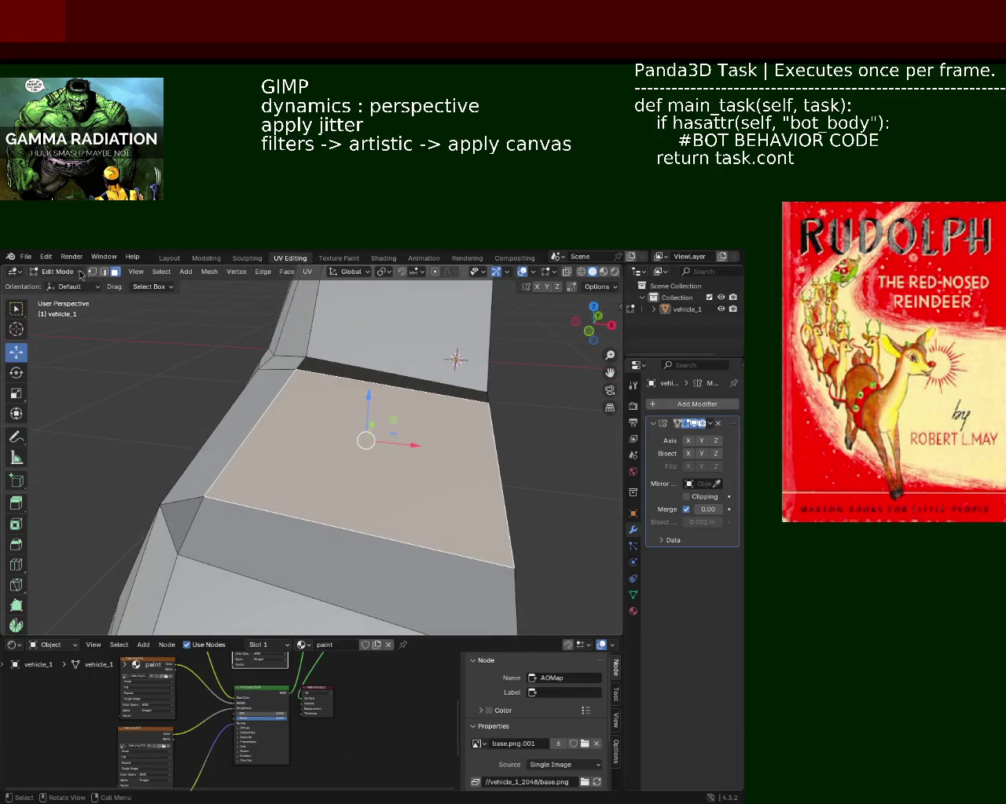
{"action": "left_click", "coordinate": [145, 359]}
- Subdivide the hood panel edge and slide the new mid-edge vertex along it
{"action": "left_click", "coordinate": [213, 501]}
{"action": "left_click", "coordinate": [512, 565], "text": "shift"}
{"action": "right_click", "coordinate": [471, 493]}
{"action": "left_click", "coordinate": [472, 494]}
{"action": "left_click", "coordinate": [296, 518]}
{"action": "left_click", "coordinate": [338, 527]}
{"action": "key", "text": "shift+v"}
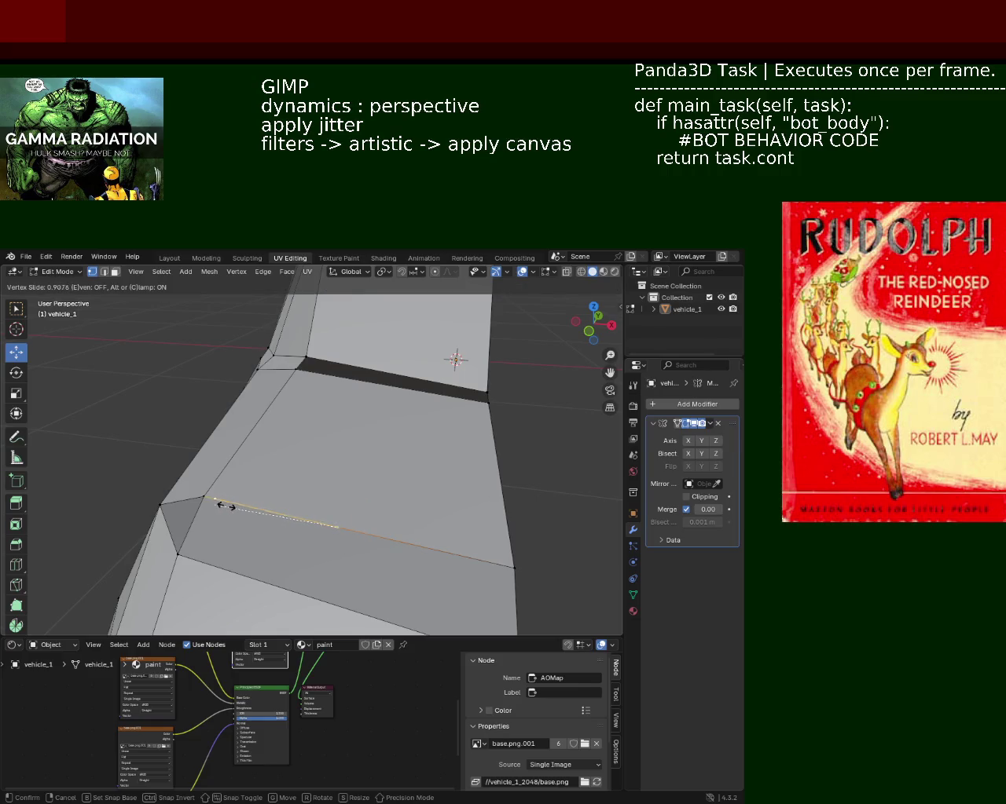
{"action": "left_click", "coordinate": [224, 505]}
- Slide the vertex of the dark top edge along its edge
{"action": "left_click", "coordinate": [292, 364]}
{"action": "key", "text": "ctrl+e"}
{"action": "key", "text": "Escape"}
{"action": "key", "text": "shift+v"}
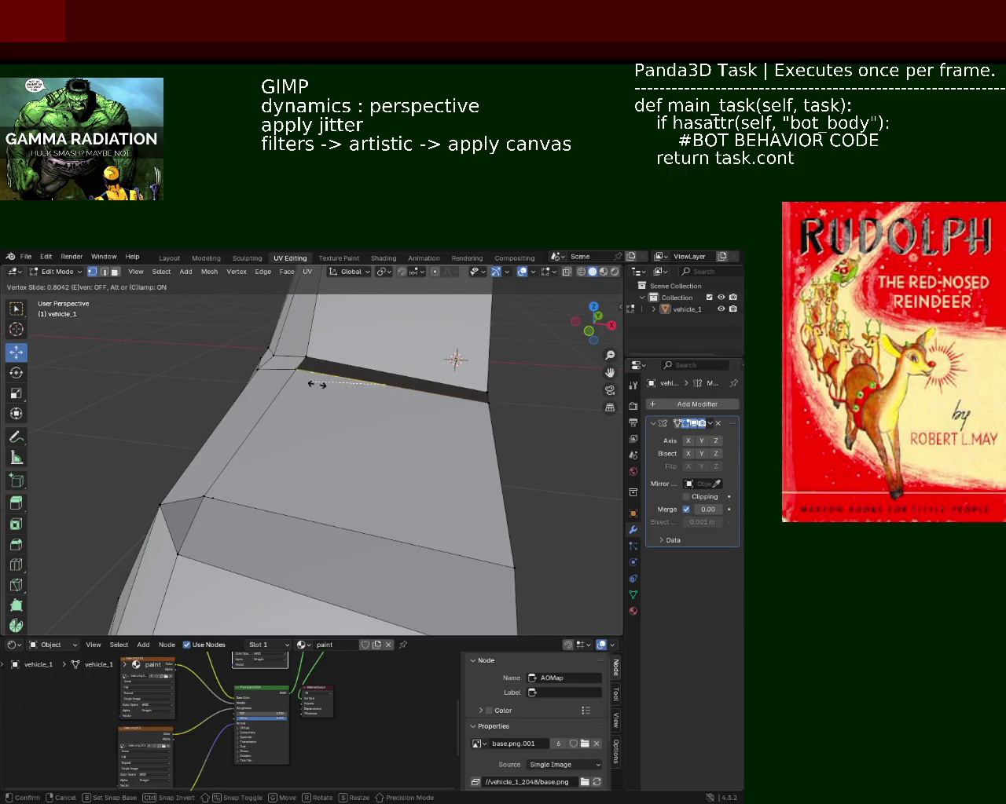
{"action": "left_click", "coordinate": [306, 383]}
- Subdivide the panel's right edge with a midpoint vertex and slide it along the edge
{"action": "left_click", "coordinate": [219, 503], "text": "shift"}
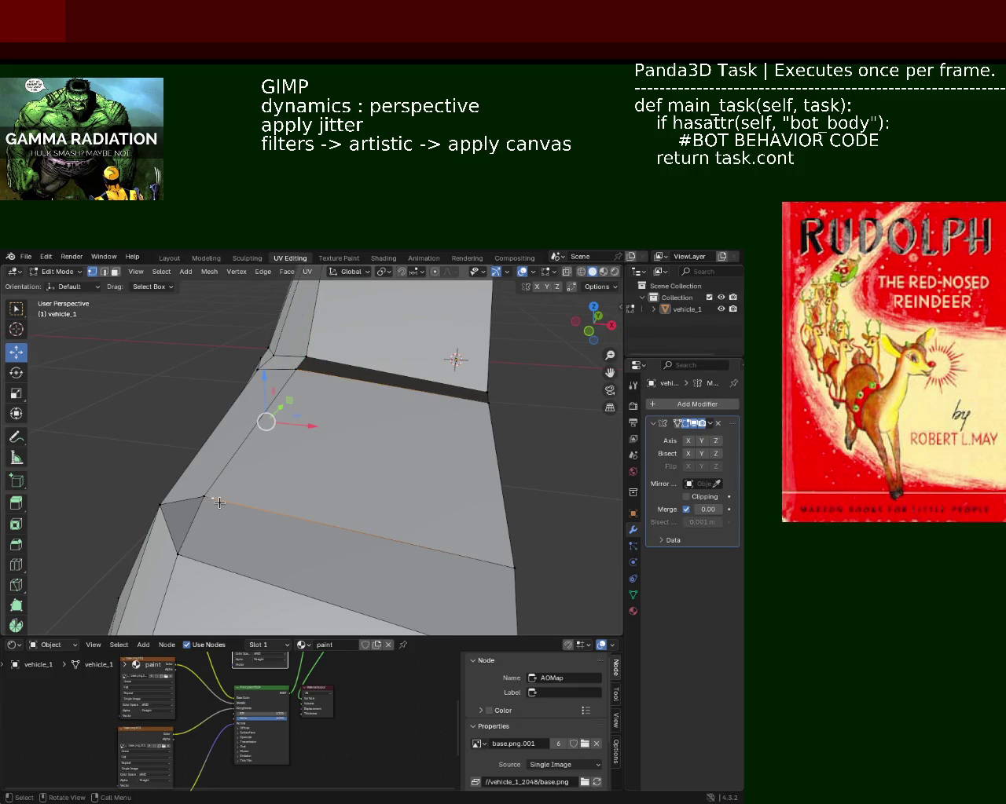
{"action": "left_click", "coordinate": [218, 503]}
{"action": "left_click", "coordinate": [516, 565]}
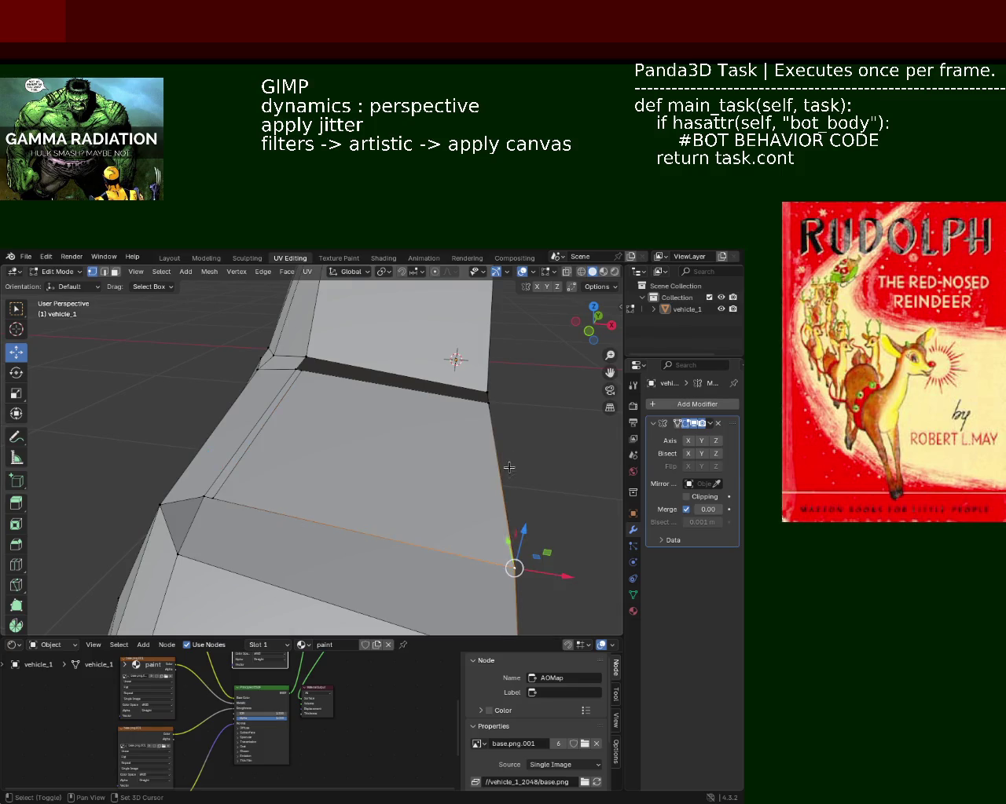
{"action": "key", "text": "ctrl+e"}
{"action": "left_click", "coordinate": [491, 476]}
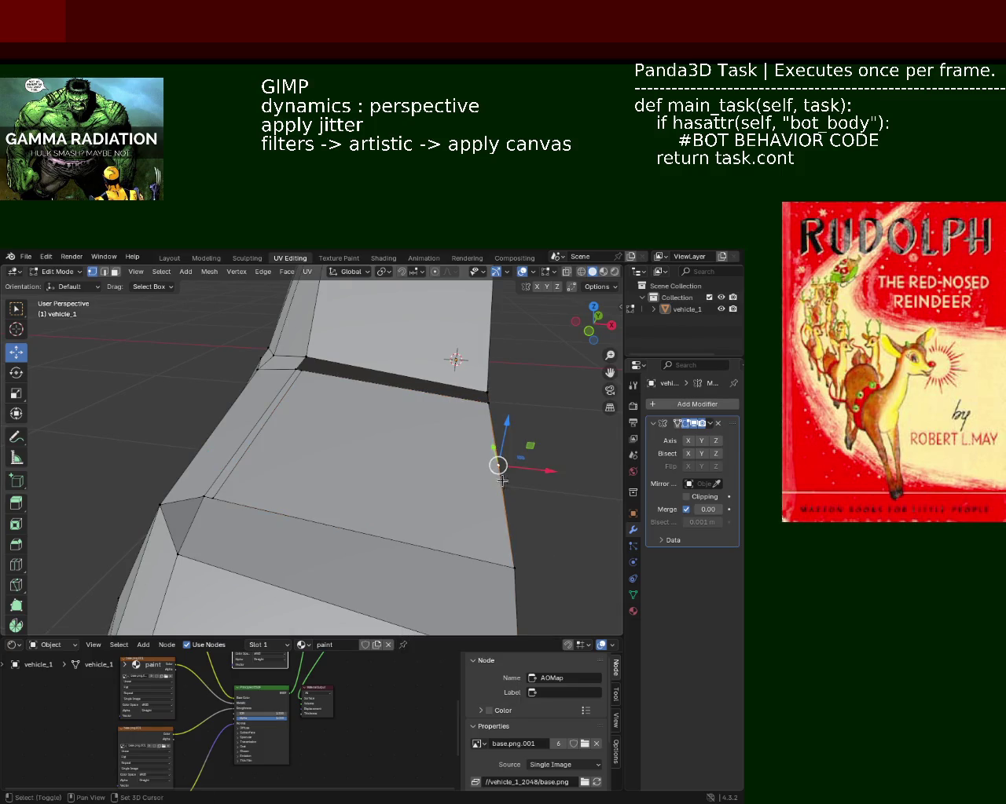
{"action": "key", "text": "shift+v"}
{"action": "left_click", "coordinate": [528, 579]}
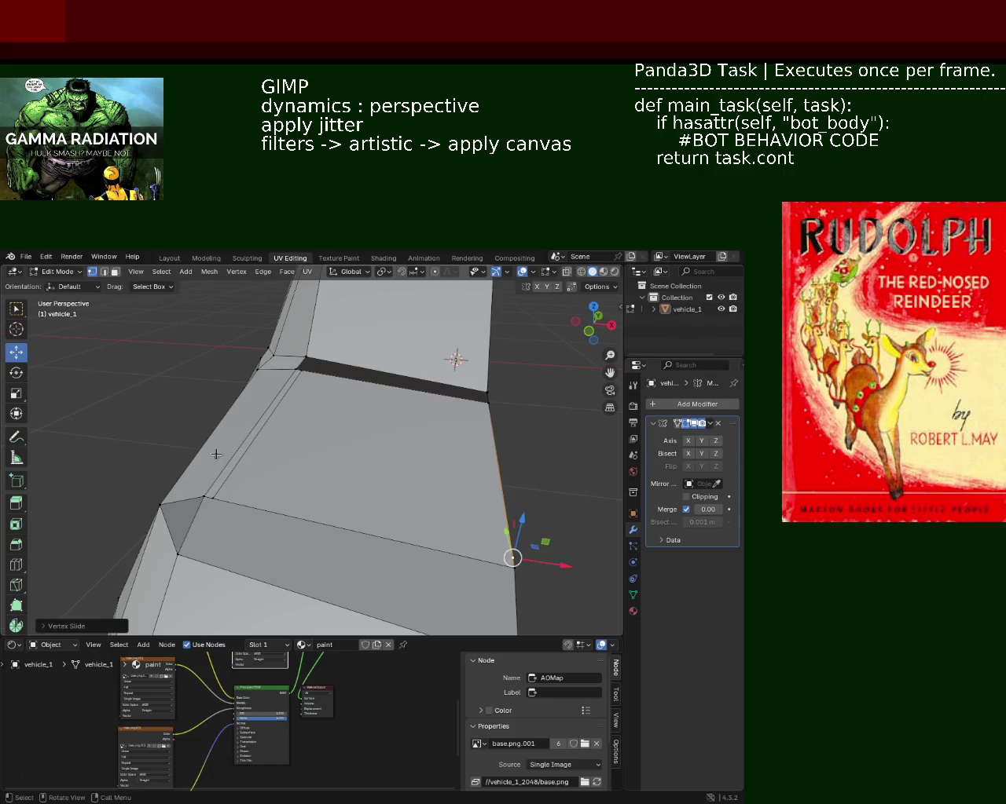
- Slide the panel's left corner vertices along their edges, then add the right-end vertex
{"action": "left_click", "coordinate": [204, 497]}
{"action": "left_click", "coordinate": [293, 376], "text": "shift"}
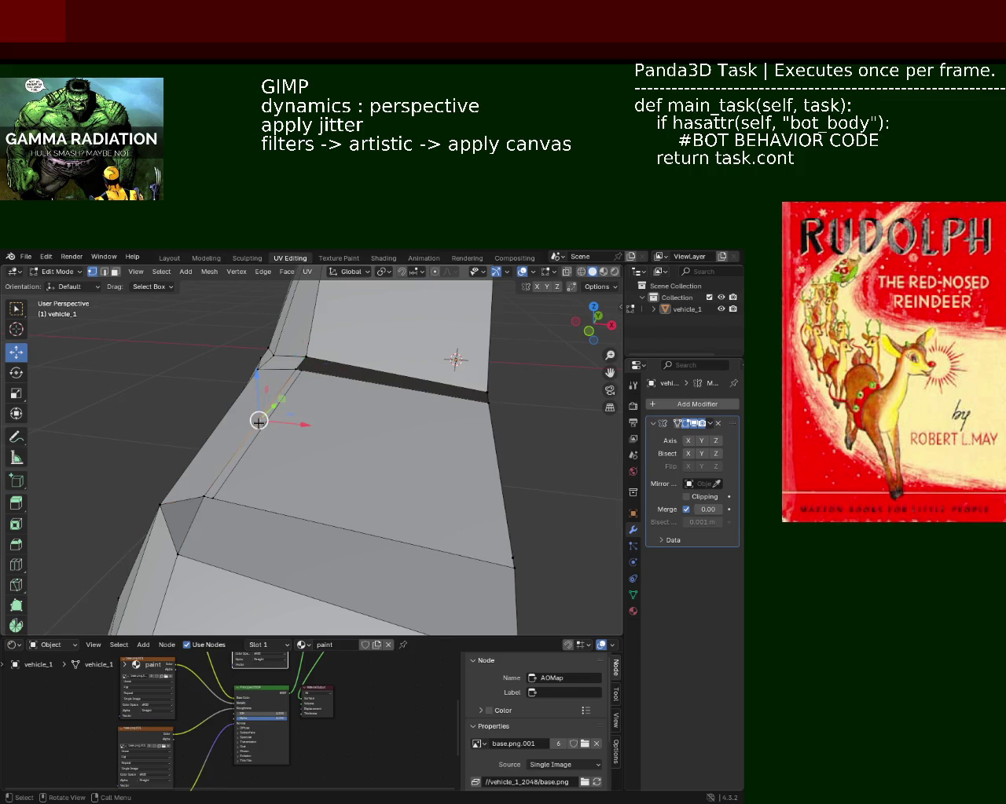
{"action": "key", "text": "shift+v"}
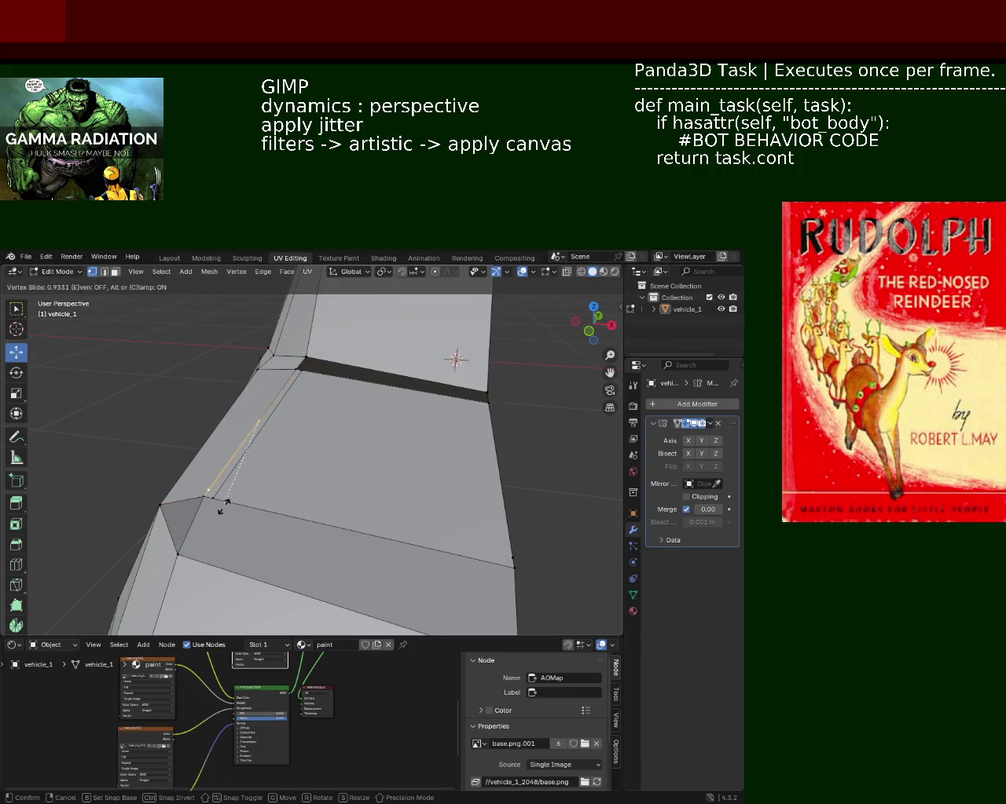
{"action": "left_click", "coordinate": [223, 505]}
{"action": "left_click", "coordinate": [507, 551], "text": "shift"}
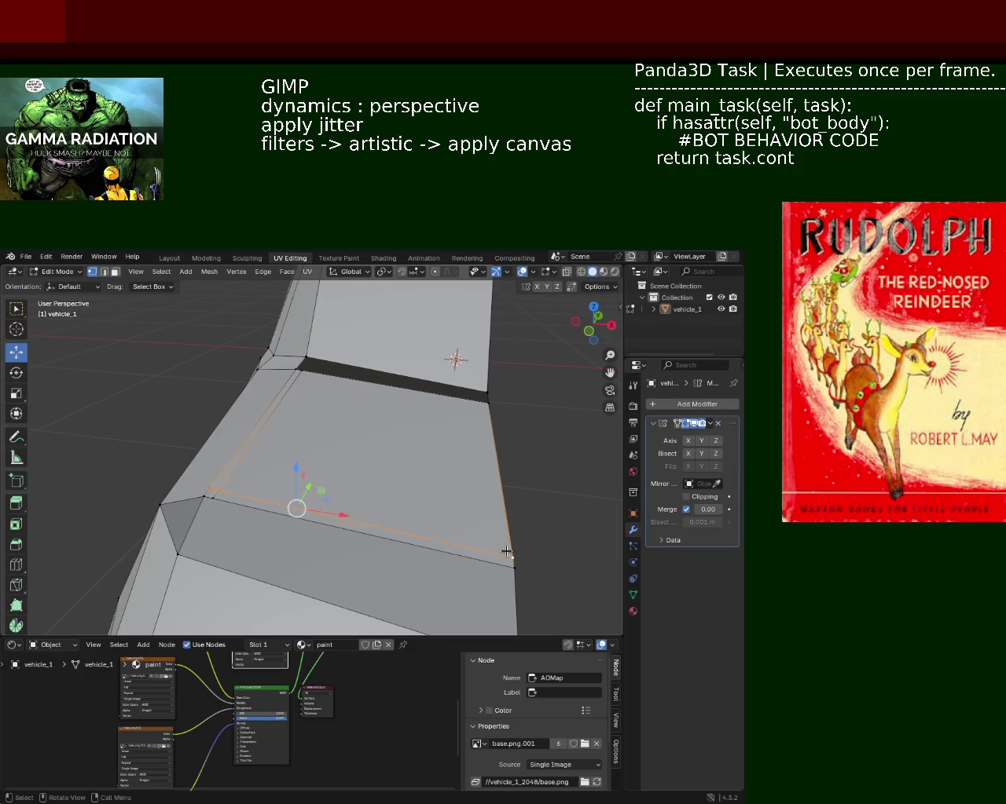
- Select the large hood face in face mode and raise it slightly along Z
{"action": "left_click", "coordinate": [114, 271]}
{"action": "left_click", "coordinate": [388, 492]}
{"action": "left_click_drag", "start_coordinate": [376, 402], "coordinate": [380, 402]}
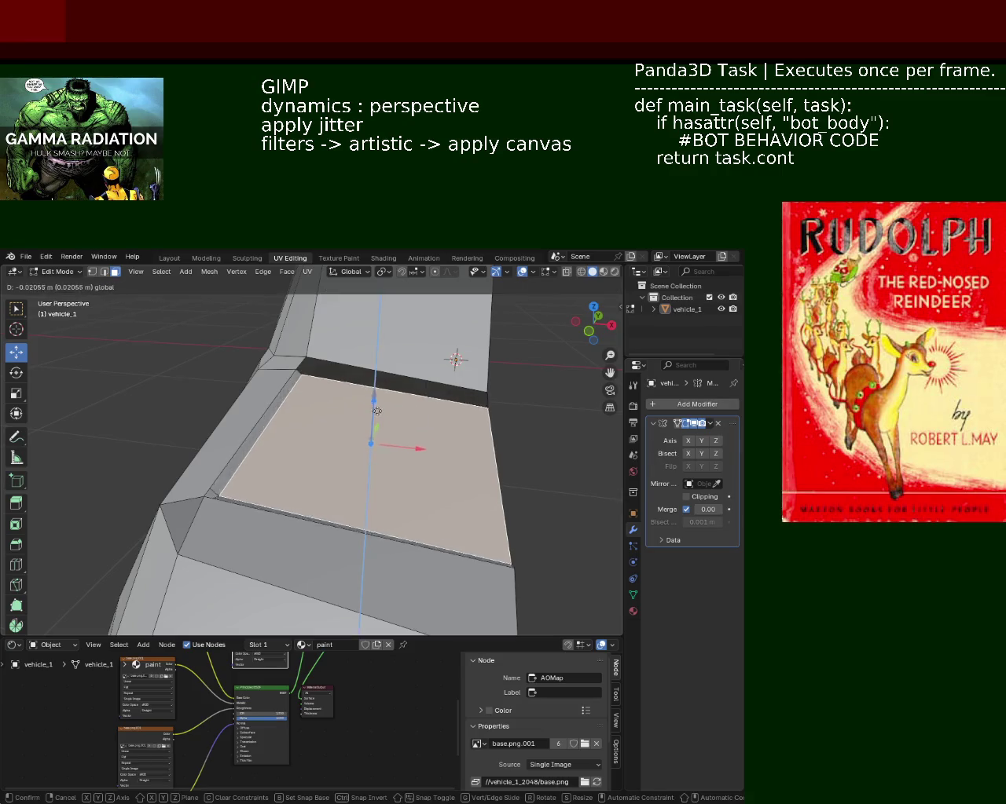
- Scale the hood face down and lower it along Z
{"action": "key", "text": "s"}
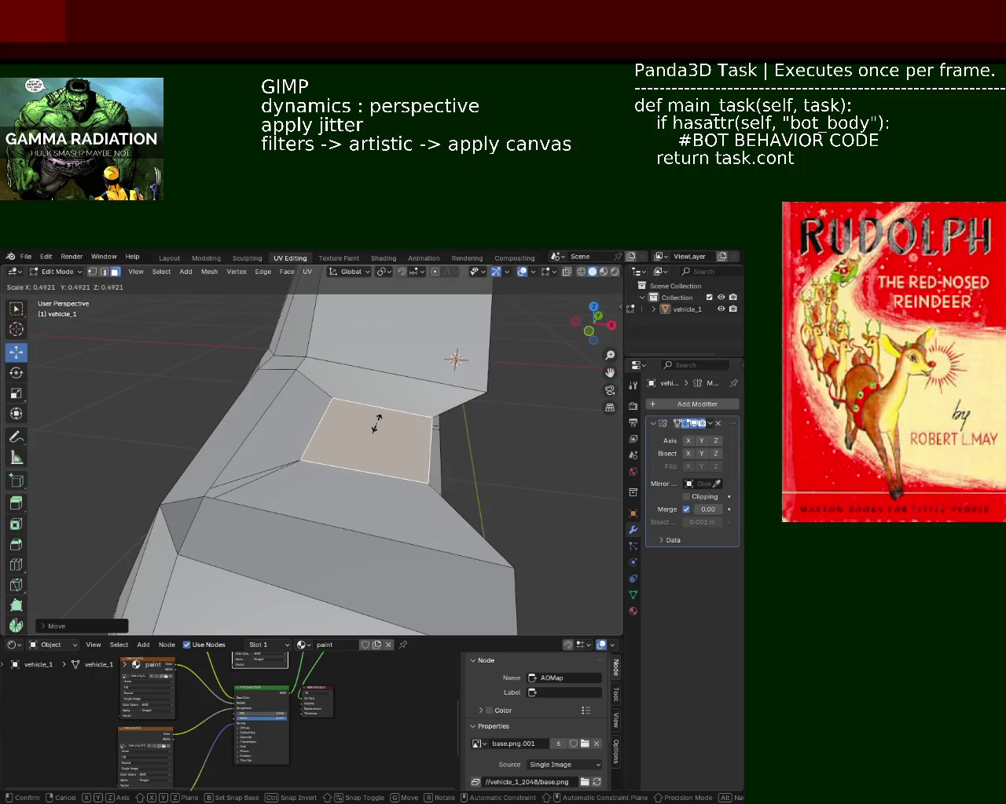
{"action": "left_click", "coordinate": [377, 412]}
{"action": "left_click_drag", "start_coordinate": [374, 394], "coordinate": [382, 423]}
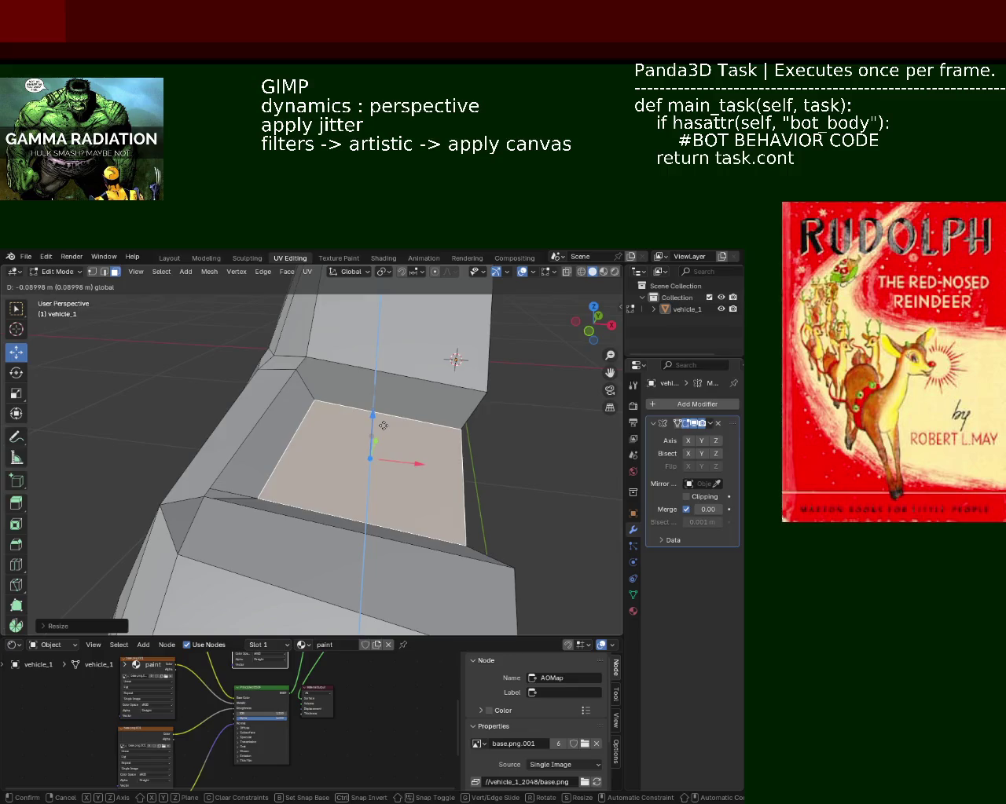
{"action": "left_click_drag", "start_coordinate": [383, 423], "coordinate": [384, 436]}
- Move the hood face on Z to about 0.1973 m, then select the corner vertex beside the gap
{"action": "mouse_move", "coordinate": [384, 436]}
{"action": "middle_mouse_down"}
{"action": "mouse_move", "coordinate": [399, 423]}
{"action": "mouse_move", "coordinate": [270, 449]}
{"action": "middle_mouse_up"}
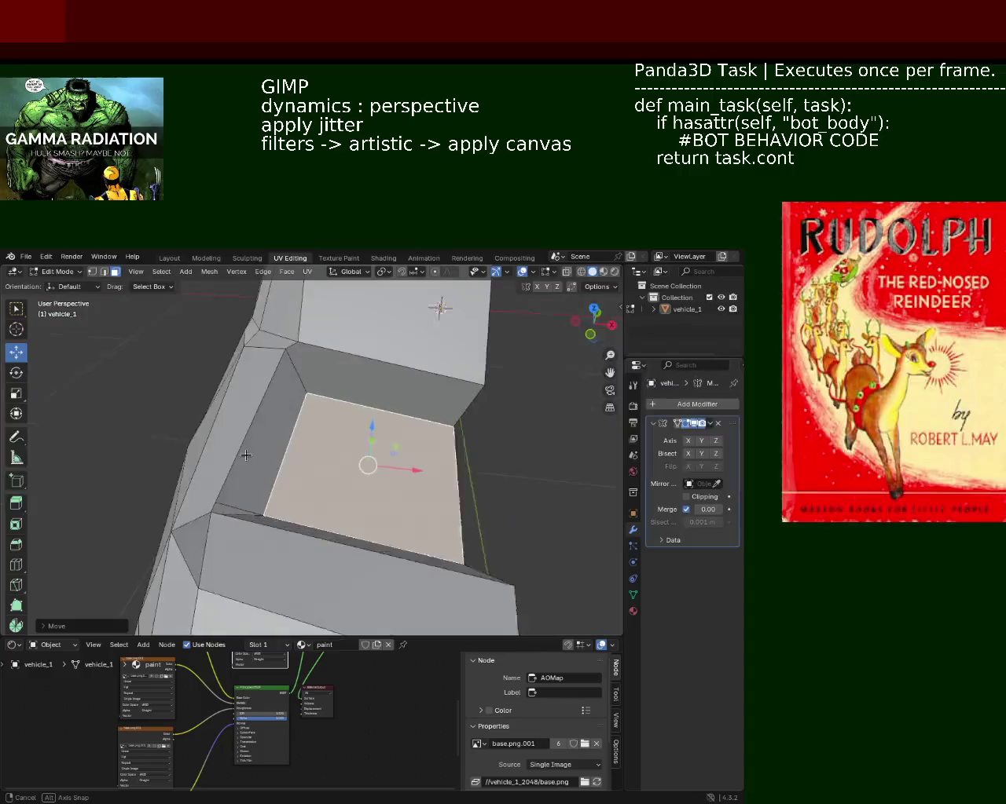
{"action": "mouse_move", "coordinate": [335, 480]}
{"action": "middle_mouse_down"}
{"action": "mouse_move", "coordinate": [339, 447]}
{"action": "mouse_move", "coordinate": [455, 499]}
{"action": "mouse_move", "coordinate": [283, 521]}
{"action": "mouse_move", "coordinate": [398, 472]}
{"action": "middle_mouse_up"}
{"action": "left_click_drag", "start_coordinate": [369, 425], "coordinate": [369, 393]}
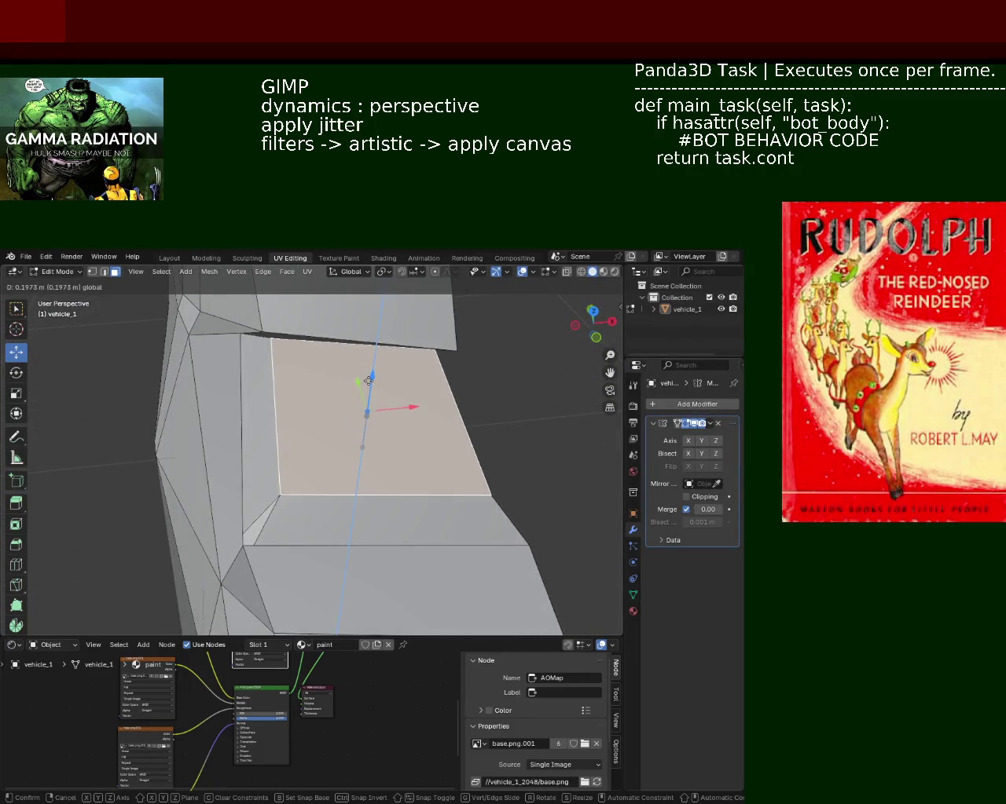
{"action": "mouse_move", "coordinate": [369, 392]}
{"action": "middle_mouse_down"}
{"action": "mouse_move", "coordinate": [304, 371]}
{"action": "mouse_move", "coordinate": [317, 410]}
{"action": "mouse_move", "coordinate": [111, 309]}
{"action": "middle_mouse_up"}
{"action": "left_click", "coordinate": [92, 272]}
{"action": "left_click", "coordinate": [271, 536]}
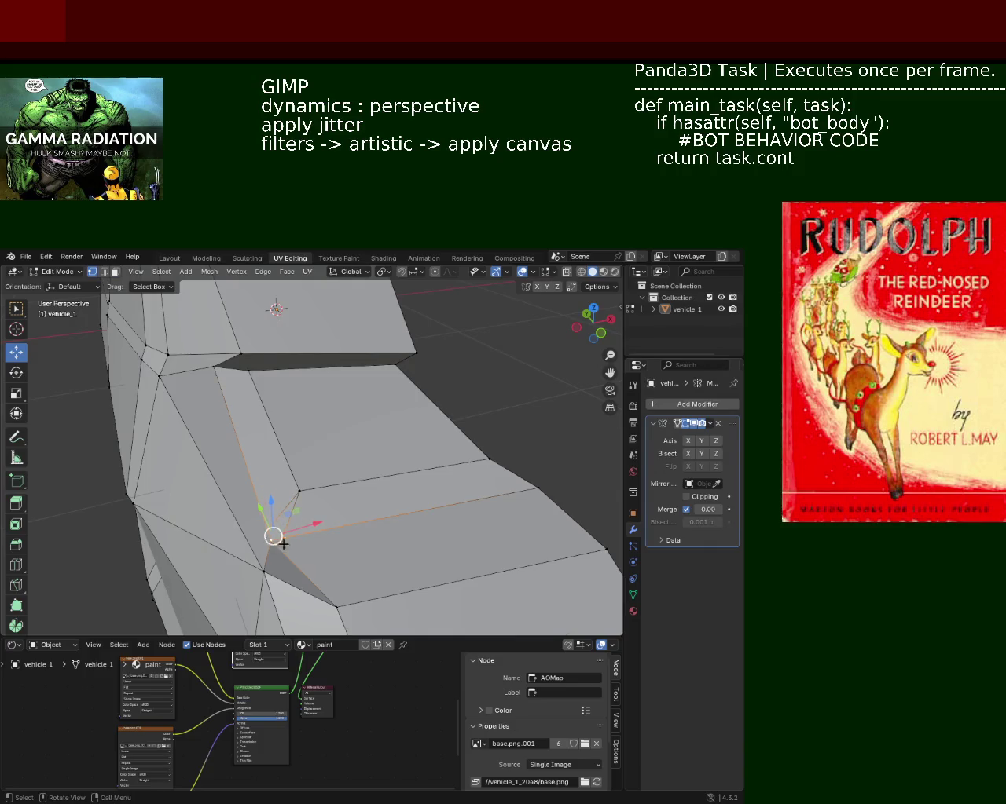
- Merge the selected hood-gap corner vertices at their center
{"action": "key", "text": "m"}
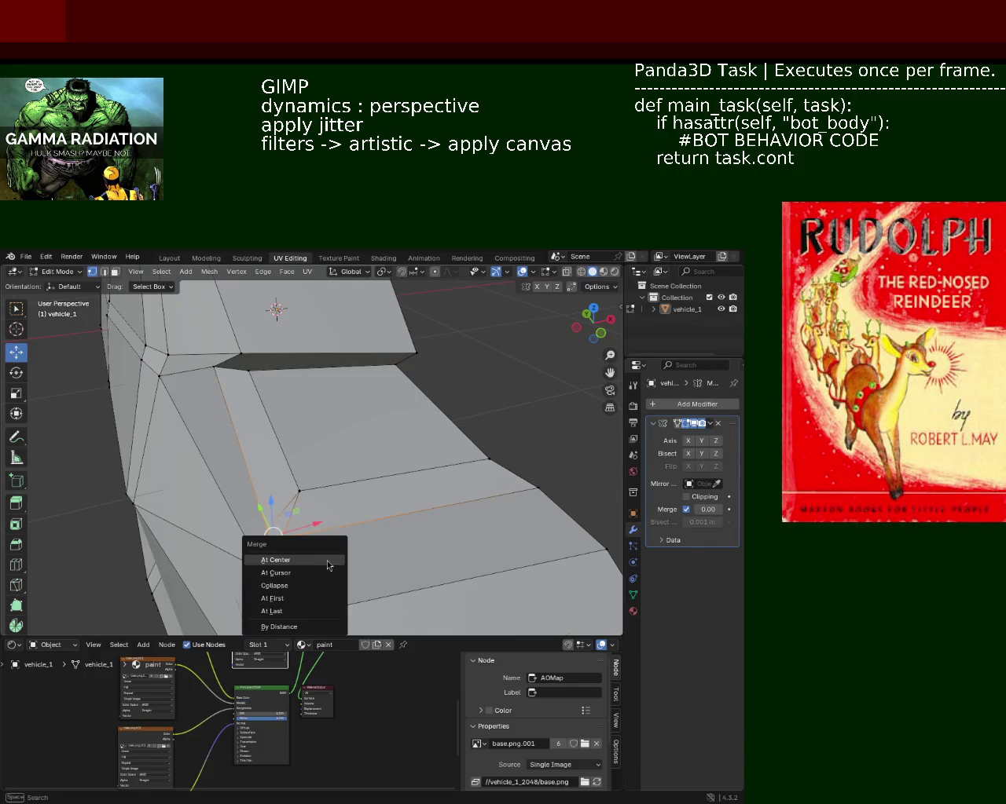
{"action": "left_click", "coordinate": [326, 560]}
{"action": "mouse_move", "coordinate": [327, 560]}
{"action": "middle_mouse_down"}
{"action": "mouse_move", "coordinate": [303, 503]}
{"action": "mouse_move", "coordinate": [159, 317]}
{"action": "middle_mouse_up"}
- Lower the upper middle hood face along Z
{"action": "left_click", "coordinate": [114, 271]}
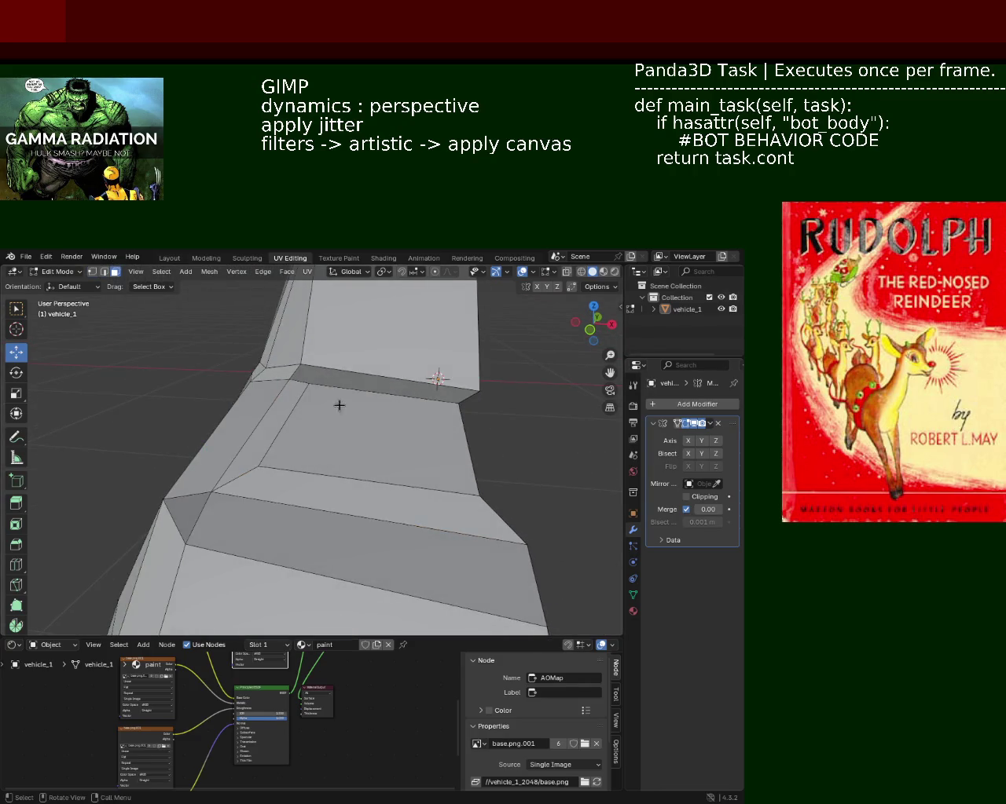
{"action": "left_click", "coordinate": [371, 385]}
{"action": "mouse_move", "coordinate": [369, 381]}
{"action": "left_mouse_down"}
{"action": "mouse_move", "coordinate": [361, 389]}
{"action": "mouse_move", "coordinate": [230, 388]}
{"action": "left_mouse_up"}
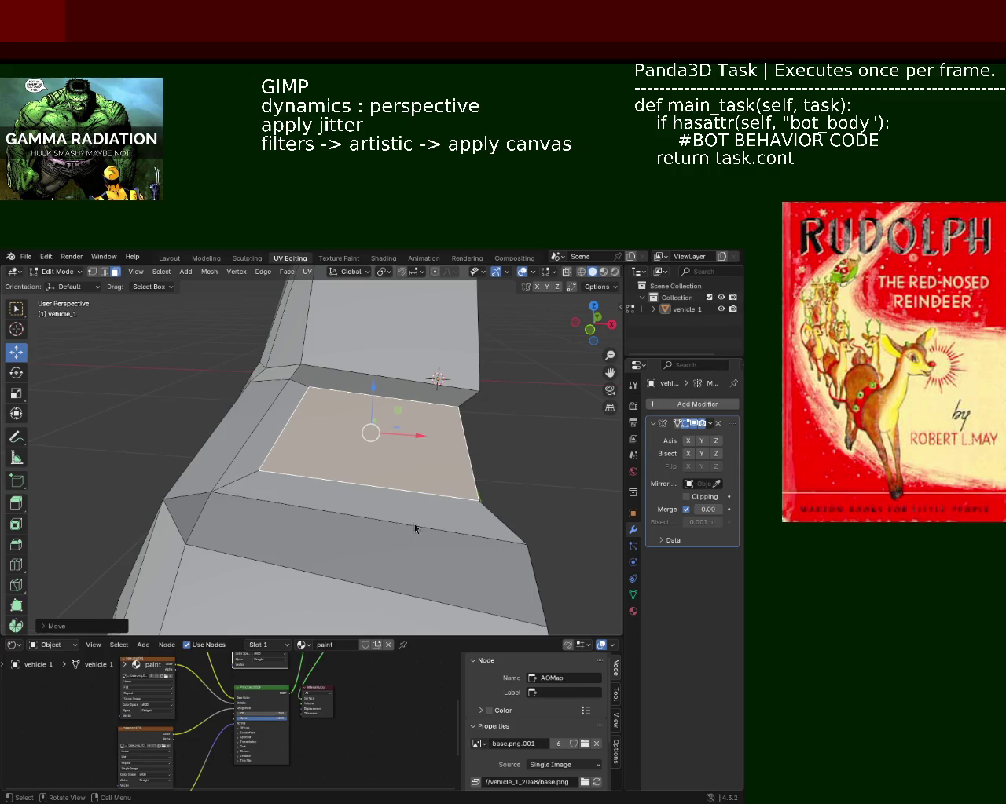
{"action": "left_click_drag", "start_coordinate": [368, 385], "coordinate": [364, 410]}
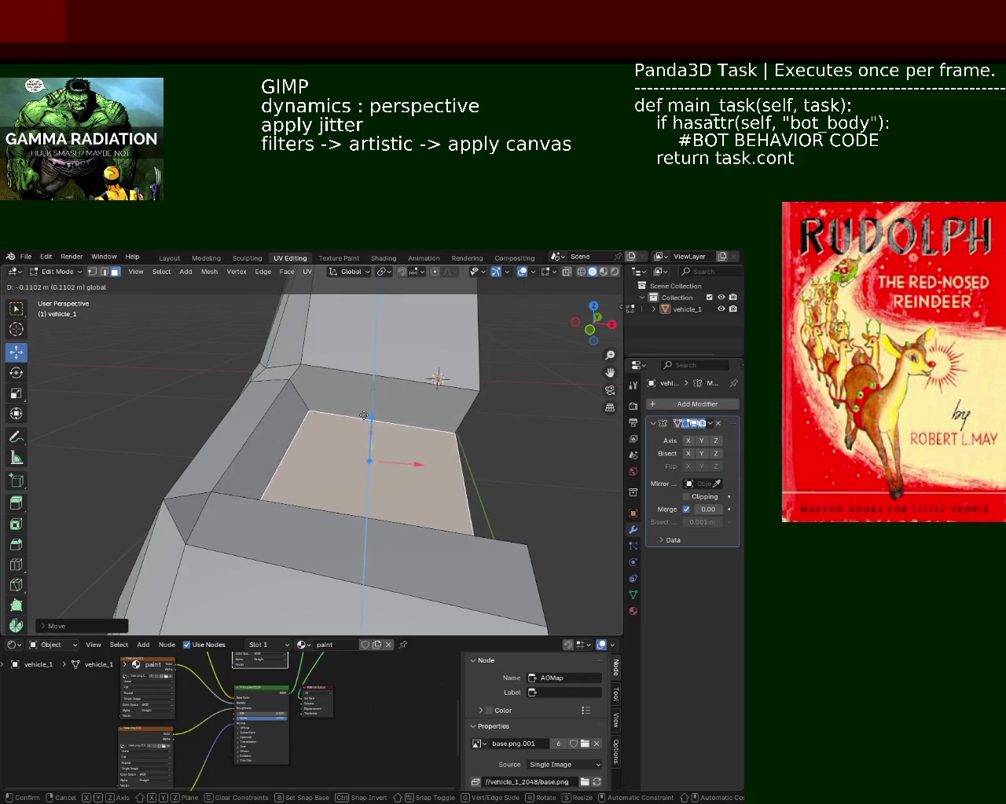
{"action": "left_click_drag", "start_coordinate": [365, 410], "coordinate": [364, 437]}
{"action": "middle_click_drag", "start_coordinate": [365, 438], "coordinate": [307, 444]}
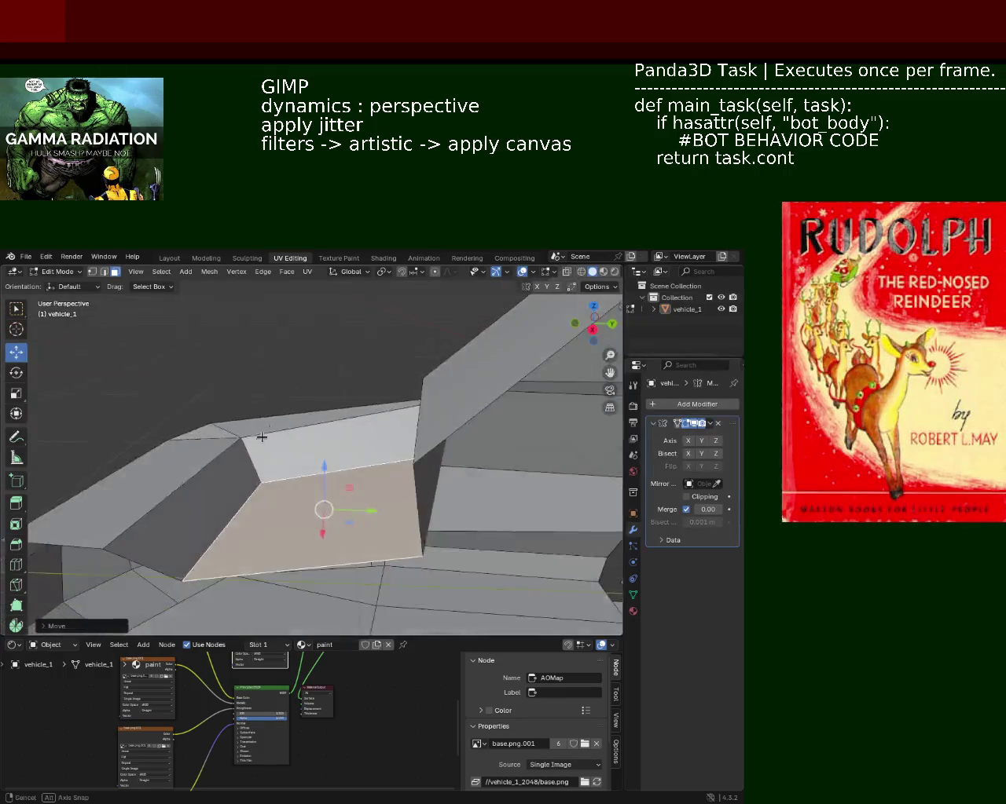
{"action": "mouse_move", "coordinate": [307, 444]}
{"action": "middle_mouse_down"}
{"action": "mouse_move", "coordinate": [149, 321]}
{"action": "mouse_move", "coordinate": [231, 427]}
{"action": "mouse_move", "coordinate": [269, 459]}
{"action": "mouse_move", "coordinate": [292, 449]}
{"action": "middle_mouse_up"}
- Move the element at the panel's back corner and nudge its vertex about 0.108 m along X
{"action": "left_click", "coordinate": [258, 449]}
{"action": "key", "text": "g"}
{"action": "left_click", "coordinate": [263, 417]}
{"action": "left_click_drag", "start_coordinate": [324, 457], "coordinate": [331, 458]}
{"action": "scroll", "coordinate": [366, 402], "scroll_direction": "down", "scroll_amount": 3}
{"action": "scroll", "coordinate": [366, 402], "scroll_direction": "down", "scroll_amount": 2}
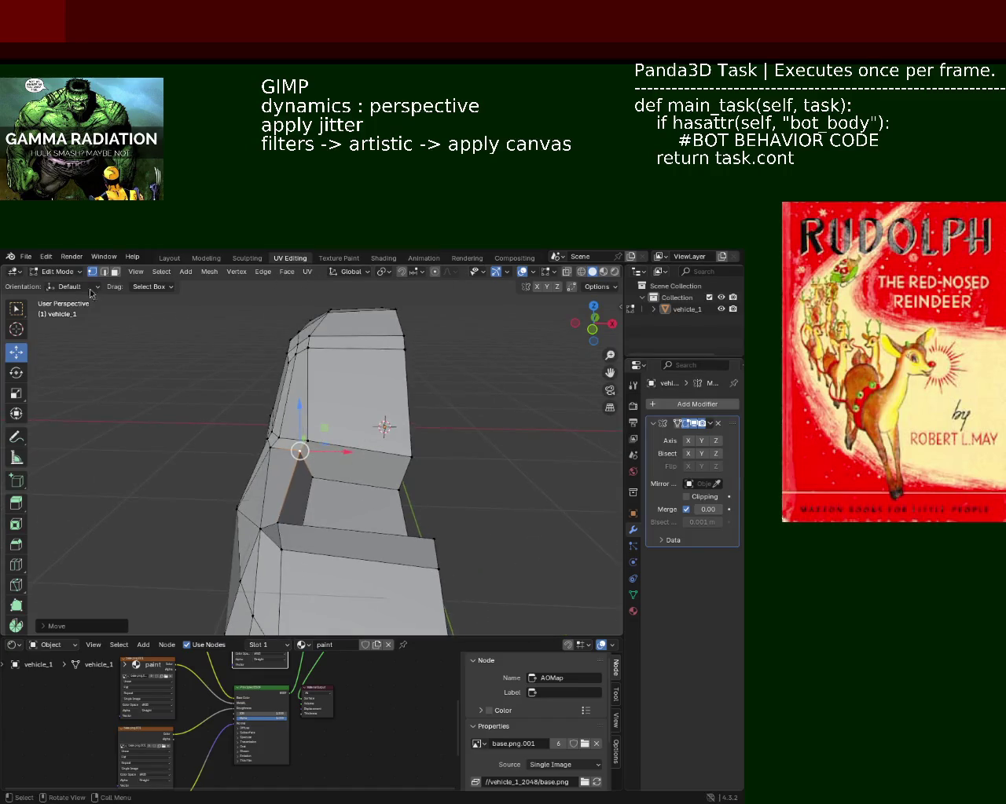
- Raise the small front face between the panels, then lower it on Z into a recess
{"action": "left_click", "coordinate": [115, 272]}
{"action": "left_click", "coordinate": [339, 503]}
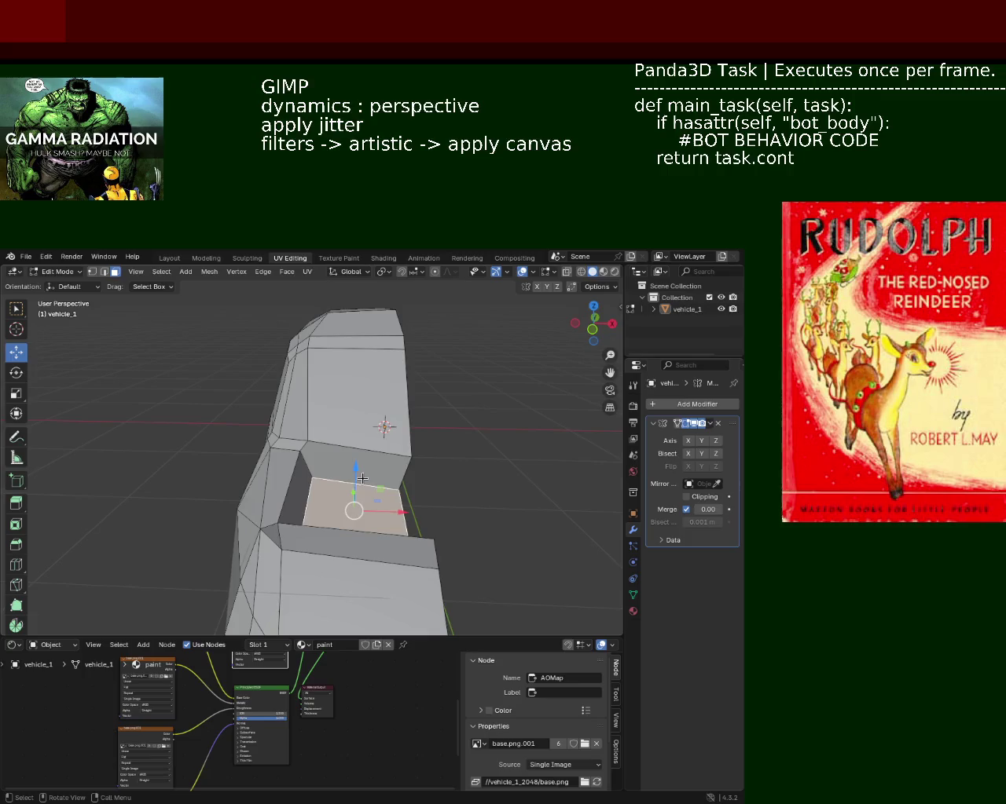
{"action": "left_click_drag", "start_coordinate": [359, 474], "coordinate": [363, 449]}
{"action": "middle_click_drag", "start_coordinate": [363, 449], "coordinate": [267, 455]}
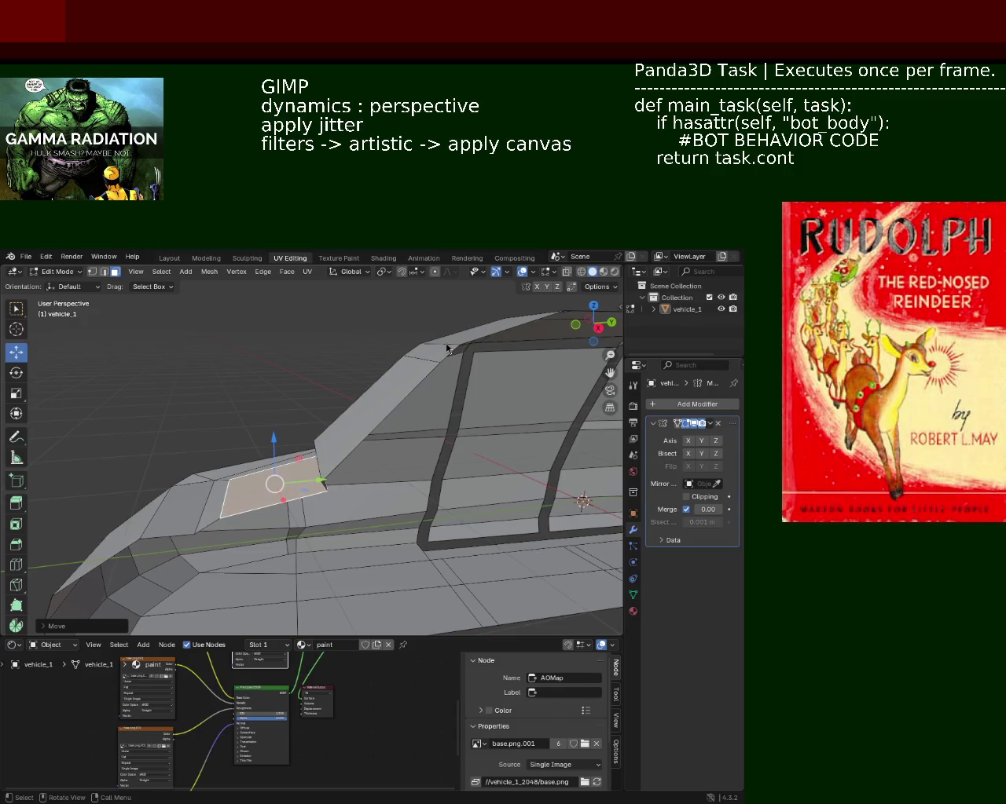
{"action": "mouse_move", "coordinate": [413, 577]}
{"action": "middle_mouse_down"}
{"action": "mouse_move", "coordinate": [235, 323]}
{"action": "mouse_move", "coordinate": [276, 379]}
{"action": "middle_mouse_up"}
{"action": "mouse_move", "coordinate": [355, 560]}
{"action": "middle_mouse_down"}
{"action": "mouse_move", "coordinate": [372, 406]}
{"action": "mouse_move", "coordinate": [274, 490]}
{"action": "mouse_move", "coordinate": [295, 444]}
{"action": "mouse_move", "coordinate": [200, 464]}
{"action": "mouse_move", "coordinate": [198, 480]}
{"action": "mouse_move", "coordinate": [438, 455]}
{"action": "mouse_move", "coordinate": [295, 432]}
{"action": "middle_mouse_up"}
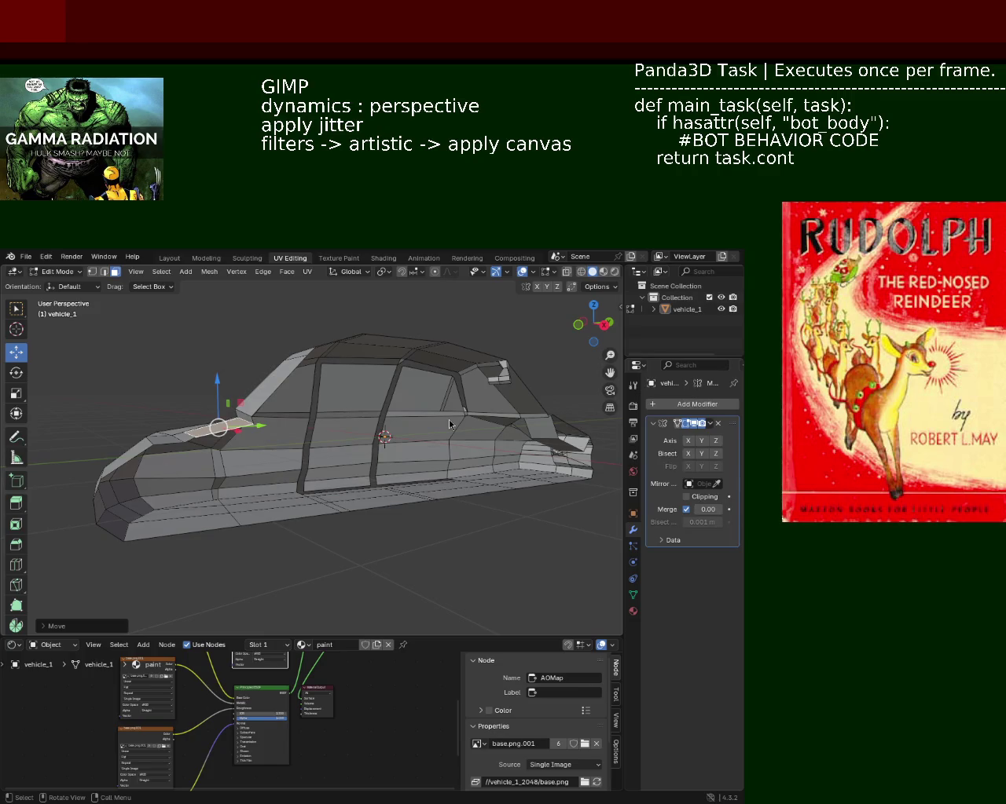
{"action": "mouse_move", "coordinate": [375, 587]}
{"action": "middle_mouse_down"}
{"action": "mouse_move", "coordinate": [406, 430]}
{"action": "mouse_move", "coordinate": [593, 436]}
{"action": "mouse_move", "coordinate": [309, 390]}
{"action": "mouse_move", "coordinate": [421, 386]}
{"action": "mouse_move", "coordinate": [249, 397]}
{"action": "mouse_move", "coordinate": [293, 376]}
{"action": "mouse_move", "coordinate": [246, 375]}
{"action": "mouse_move", "coordinate": [278, 400]}
{"action": "mouse_move", "coordinate": [334, 367]}
{"action": "middle_mouse_up"}
{"action": "scroll", "coordinate": [420, 387], "scroll_direction": "up", "scroll_amount": 3}
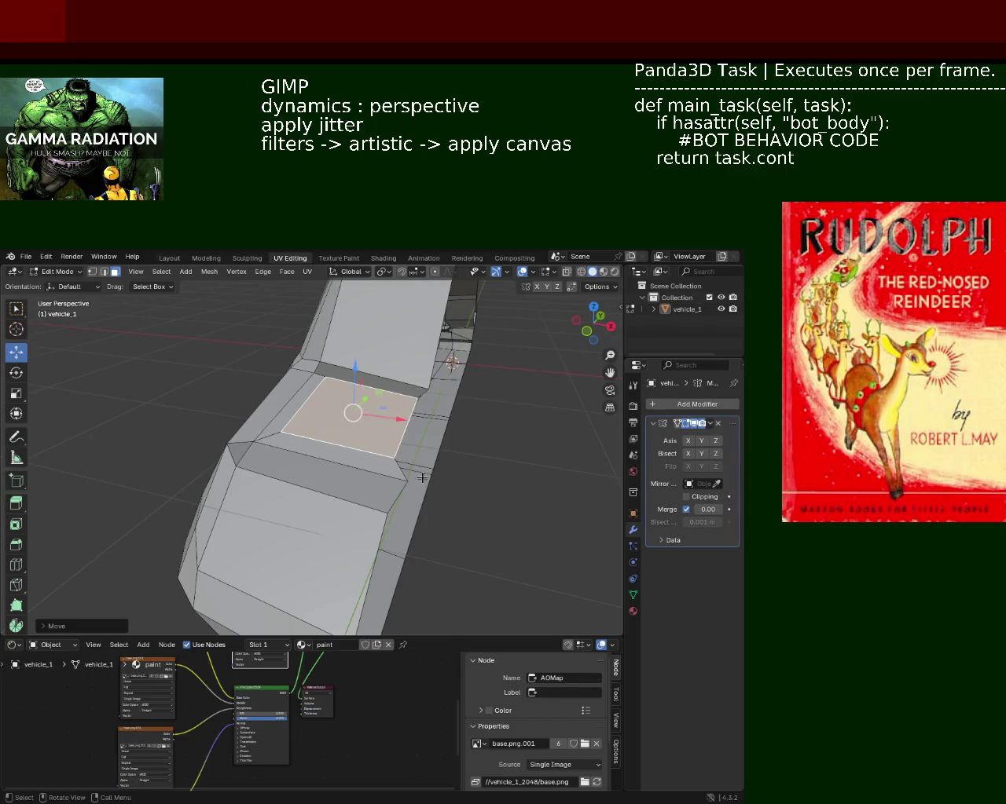
{"action": "mouse_move", "coordinate": [384, 430]}
{"action": "middle_mouse_down"}
{"action": "mouse_move", "coordinate": [153, 320]}
{"action": "mouse_move", "coordinate": [220, 321]}
{"action": "middle_mouse_up"}
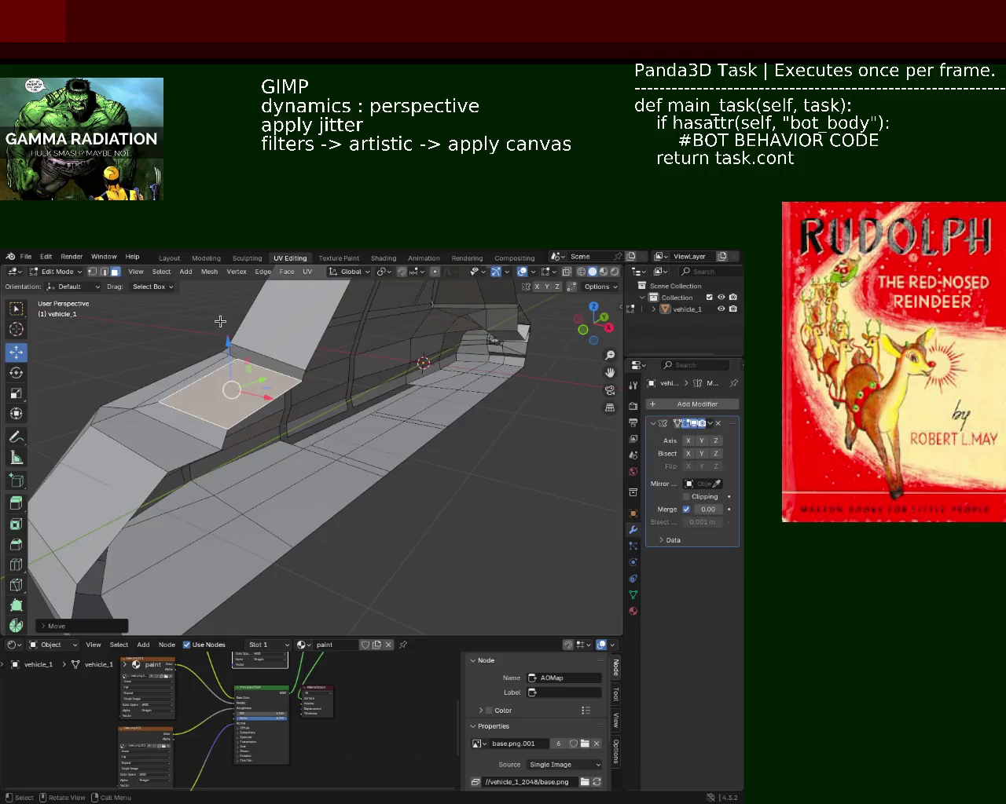
{"action": "left_click_drag", "start_coordinate": [229, 351], "coordinate": [229, 405]}
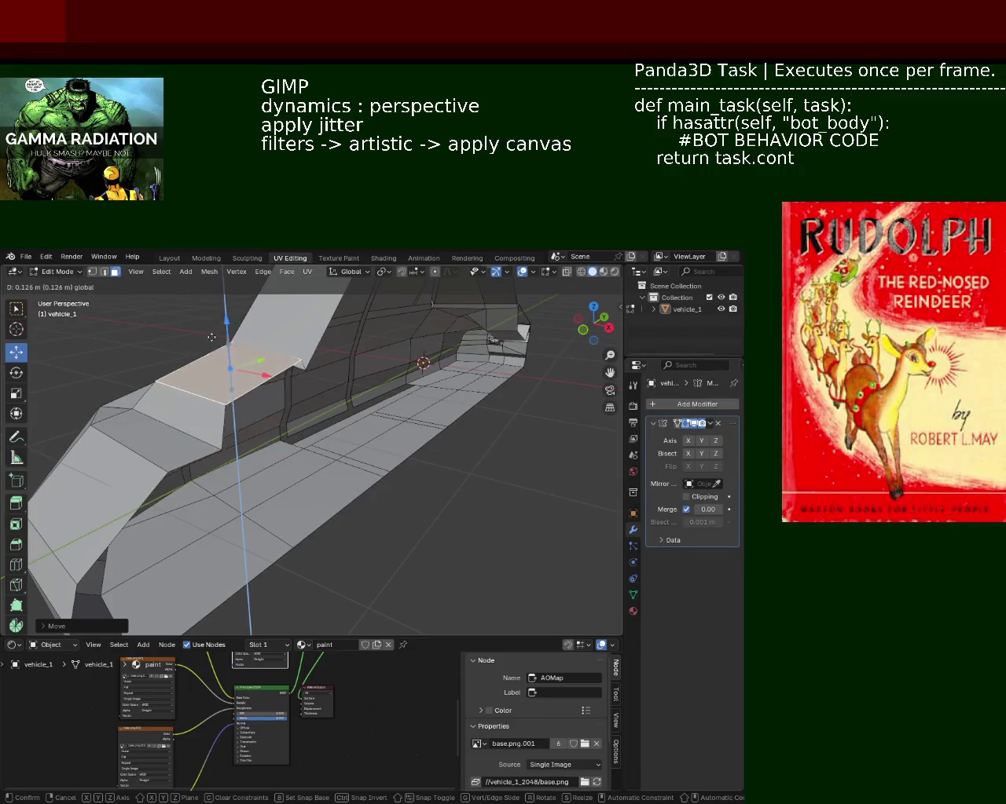
{"action": "mouse_move", "coordinate": [236, 398]}
{"action": "middle_mouse_down"}
{"action": "mouse_move", "coordinate": [271, 413]}
{"action": "mouse_move", "coordinate": [313, 413]}
{"action": "mouse_move", "coordinate": [291, 424]}
{"action": "middle_mouse_up"}
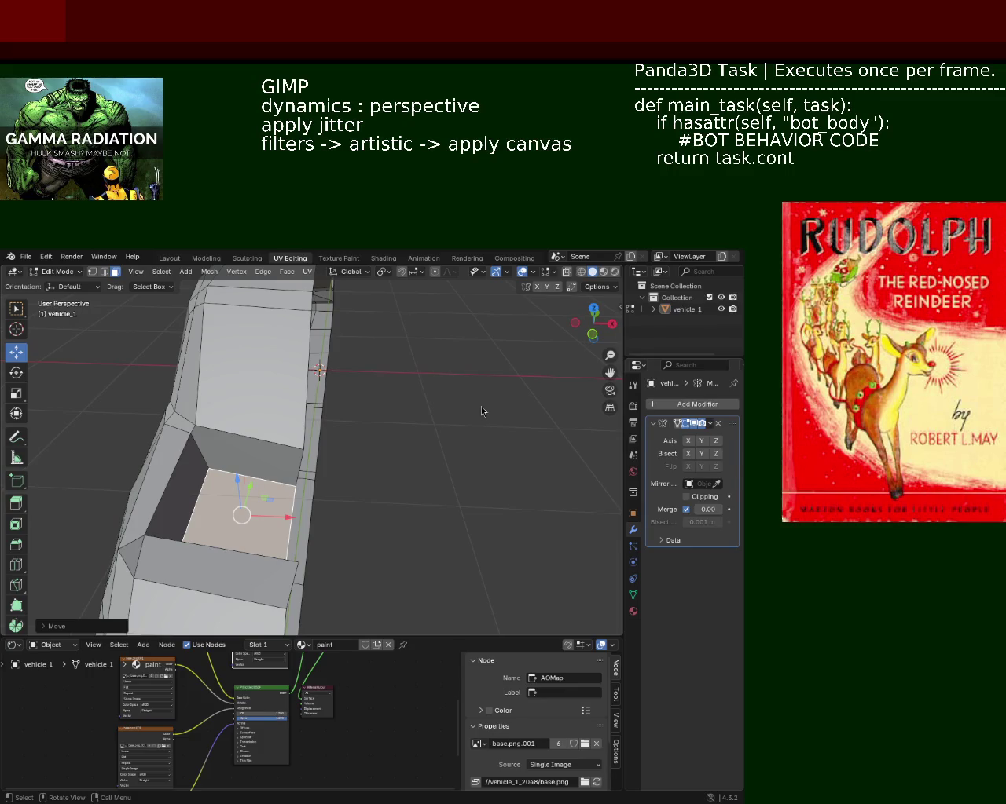
- Vertex Slide a border vertex of the vertical body panel to reshape the cabin's front corner
{"action": "mouse_move", "coordinate": [265, 558]}
{"action": "middle_mouse_down"}
{"action": "mouse_move", "coordinate": [224, 464]}
{"action": "mouse_move", "coordinate": [233, 467]}
{"action": "mouse_move", "coordinate": [225, 489]}
{"action": "middle_mouse_up"}
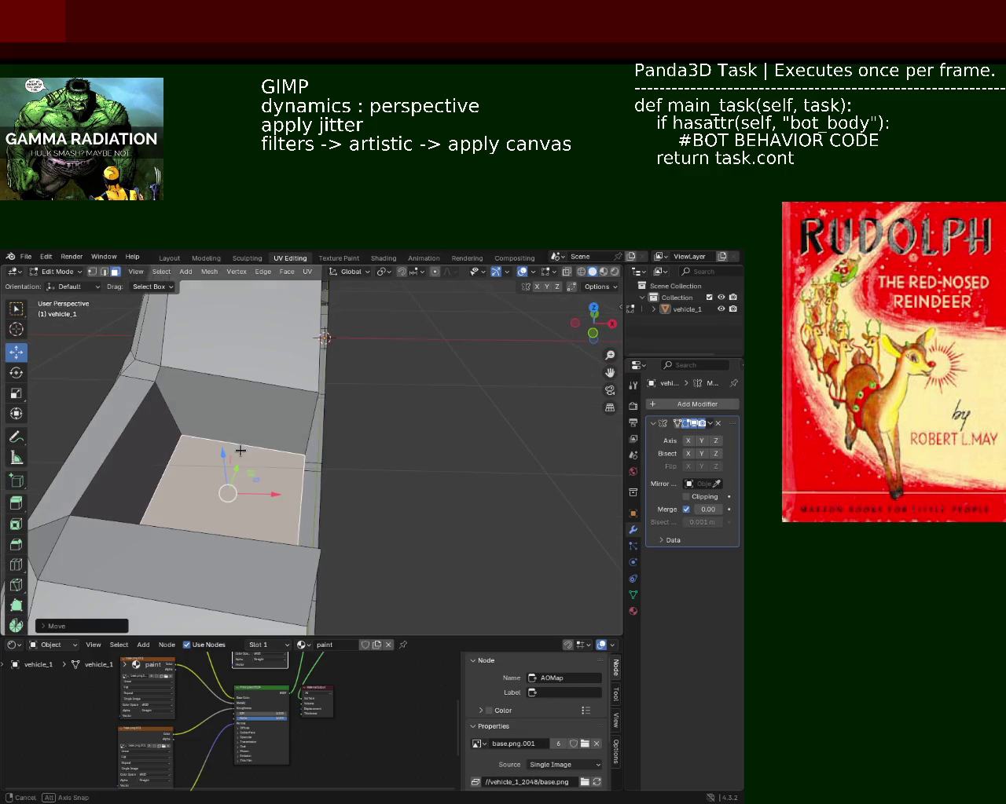
{"action": "left_click", "coordinate": [92, 272]}
{"action": "left_click", "coordinate": [311, 453]}
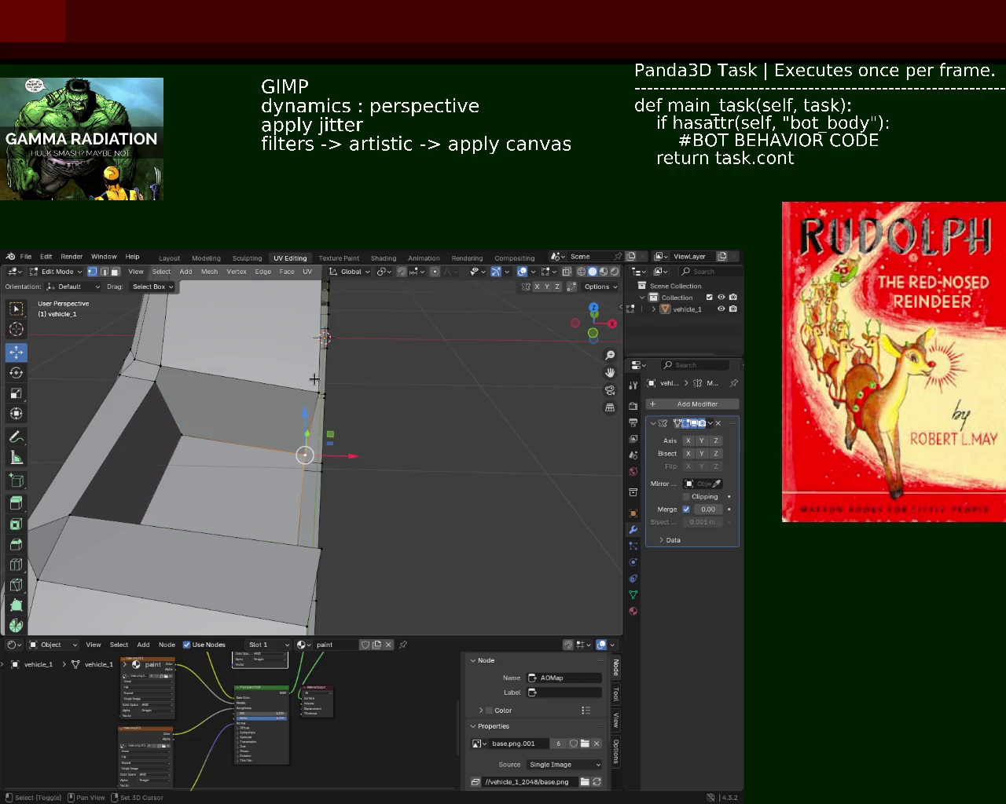
{"action": "left_click", "coordinate": [316, 393], "text": "shift"}
{"action": "key", "text": "ctrl+e"}
{"action": "key", "text": "Escape"}
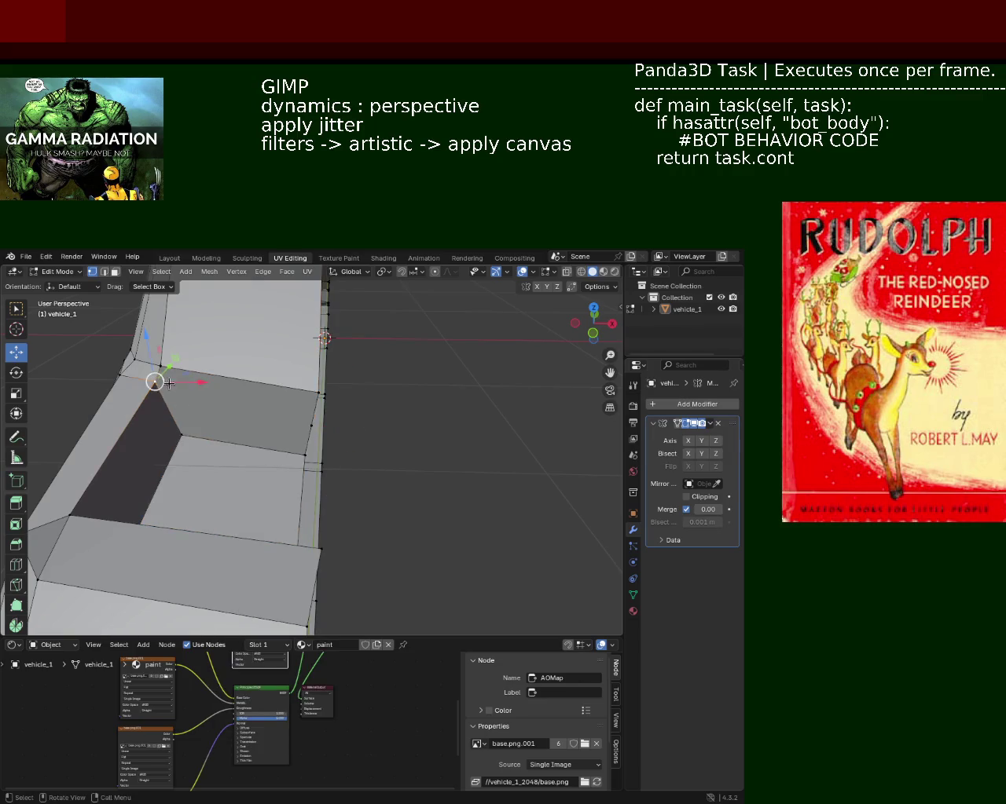
{"action": "key", "text": "shift+v"}
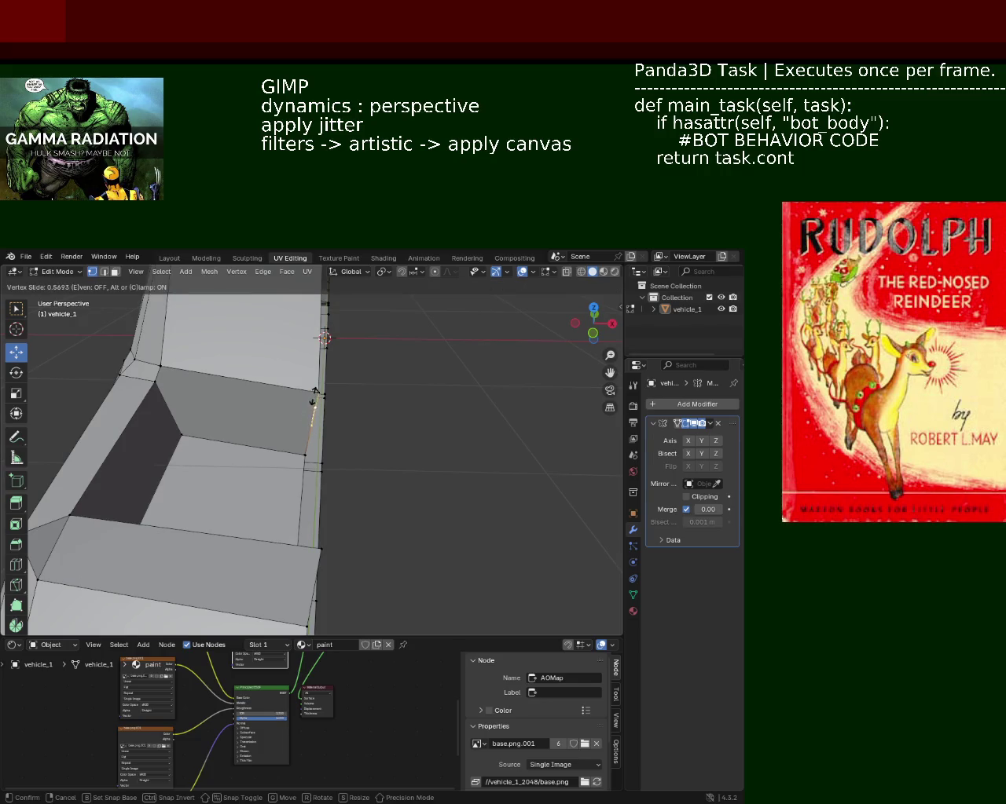
{"action": "left_click", "coordinate": [315, 393]}
{"action": "mouse_move", "coordinate": [231, 393]}
{"action": "middle_mouse_down"}
{"action": "mouse_move", "coordinate": [223, 421]}
{"action": "mouse_move", "coordinate": [261, 446]}
{"action": "mouse_move", "coordinate": [261, 409]}
{"action": "middle_mouse_up"}
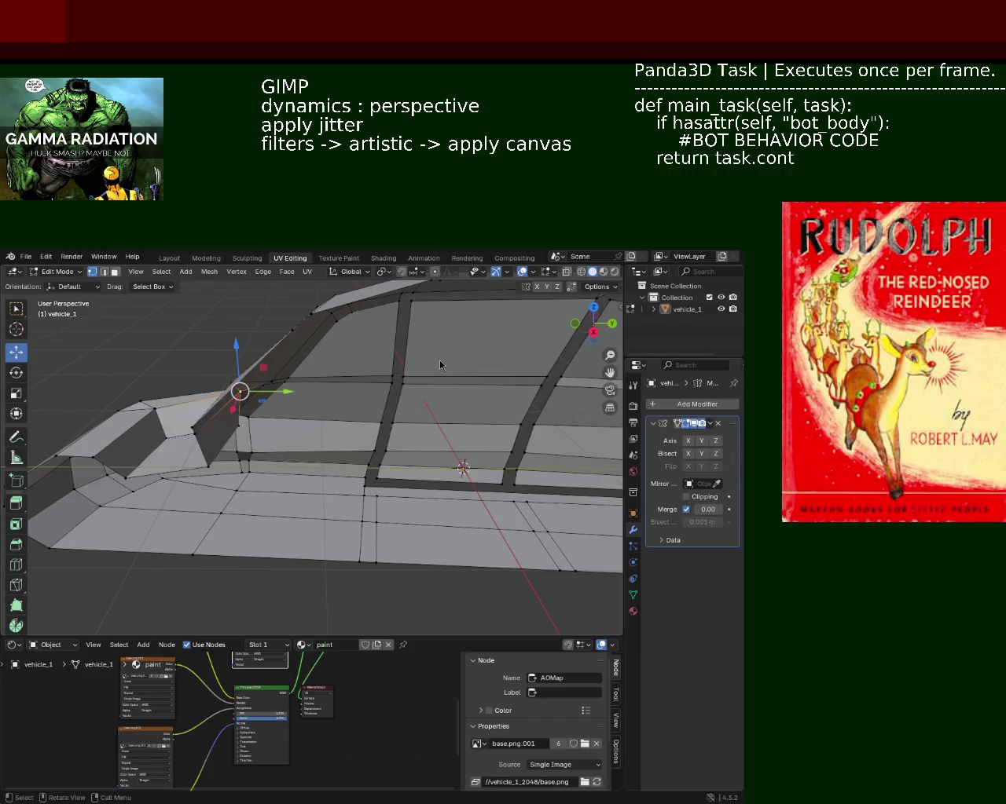
{"action": "mouse_move", "coordinate": [439, 360]}
{"action": "middle_mouse_down"}
{"action": "mouse_move", "coordinate": [328, 474]}
{"action": "mouse_move", "coordinate": [453, 437]}
{"action": "middle_mouse_up"}
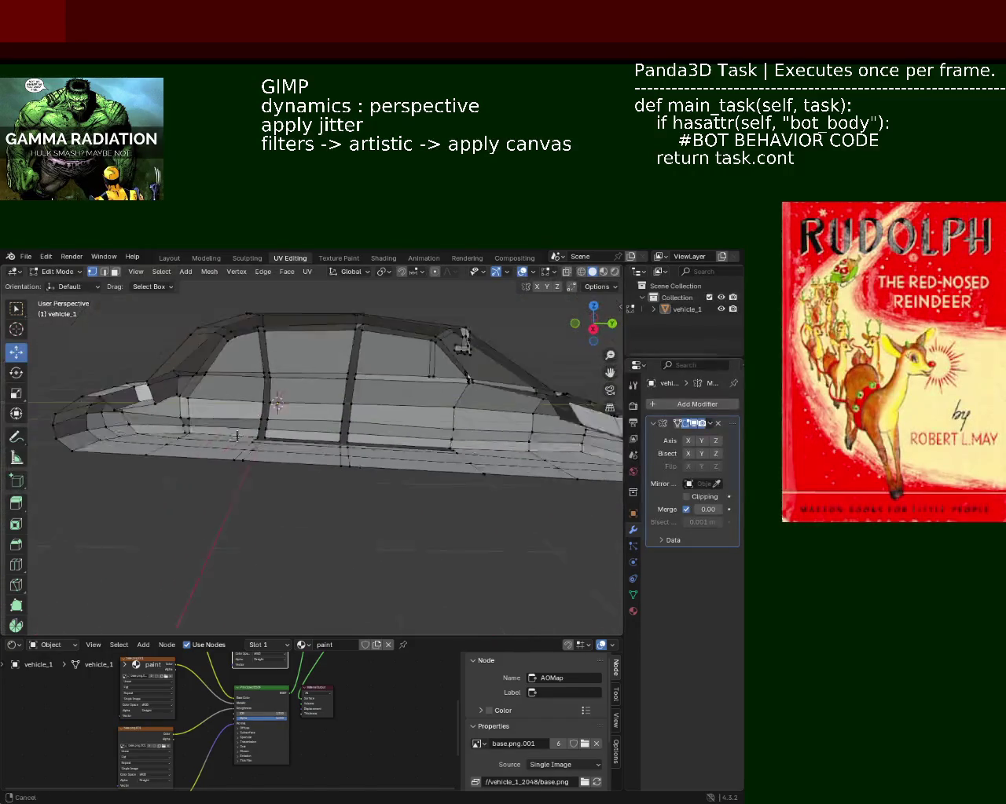
{"action": "middle_click_drag", "start_coordinate": [454, 437], "coordinate": [308, 413]}
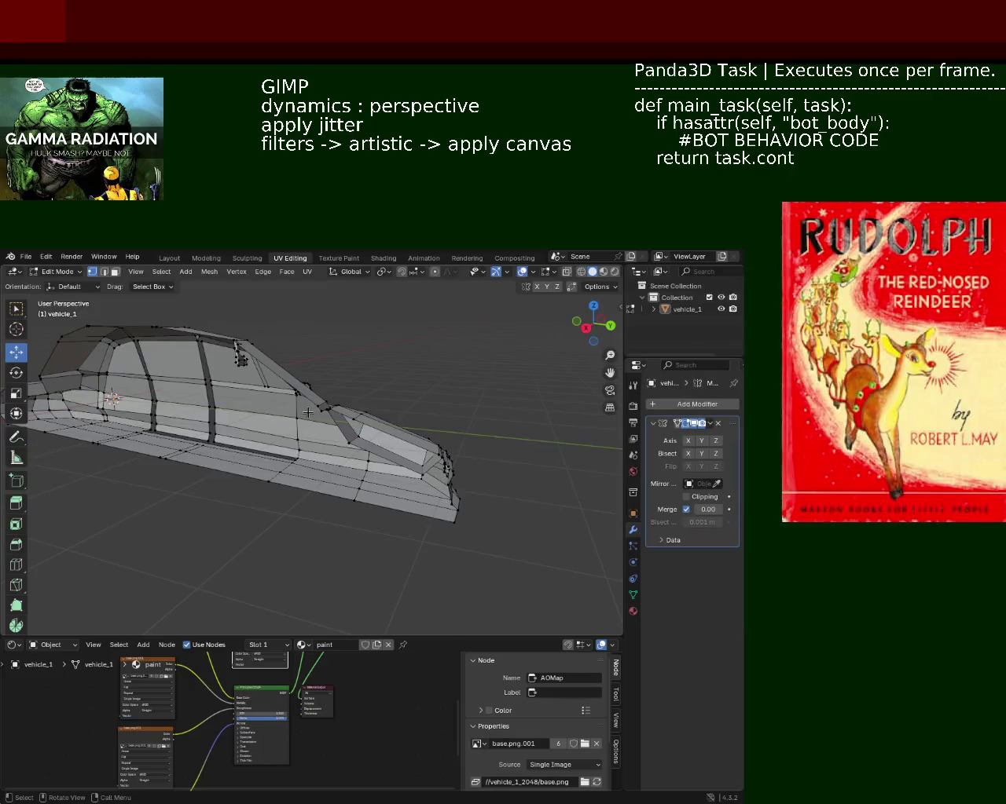
{"action": "middle_click_drag", "start_coordinate": [402, 430], "coordinate": [325, 459]}
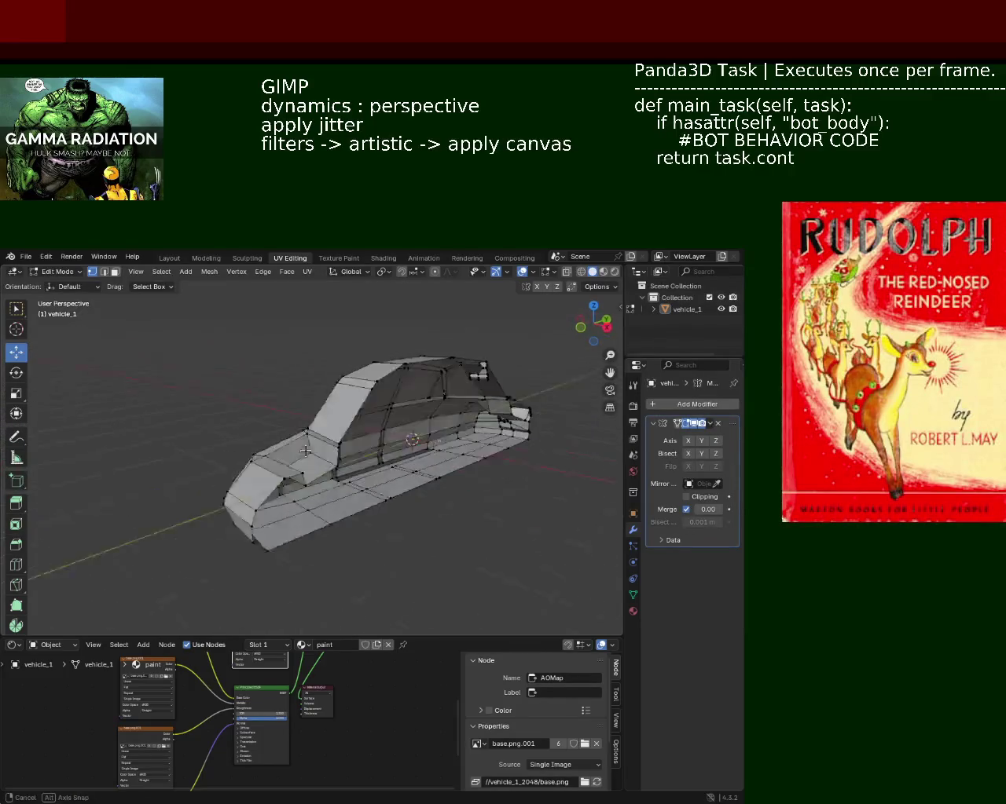
{"action": "scroll", "coordinate": [326, 460], "scroll_direction": "up", "scroll_amount": 5}
{"action": "mouse_move", "coordinate": [325, 459]}
{"action": "middle_mouse_down"}
{"action": "mouse_move", "coordinate": [353, 469]}
{"action": "mouse_move", "coordinate": [326, 480]}
{"action": "middle_mouse_up"}
{"action": "mouse_move", "coordinate": [207, 459]}
{"action": "middle_mouse_down"}
{"action": "mouse_move", "coordinate": [314, 430]}
{"action": "mouse_move", "coordinate": [280, 394]}
{"action": "mouse_move", "coordinate": [248, 399]}
{"action": "mouse_move", "coordinate": [238, 377]}
{"action": "middle_mouse_up"}
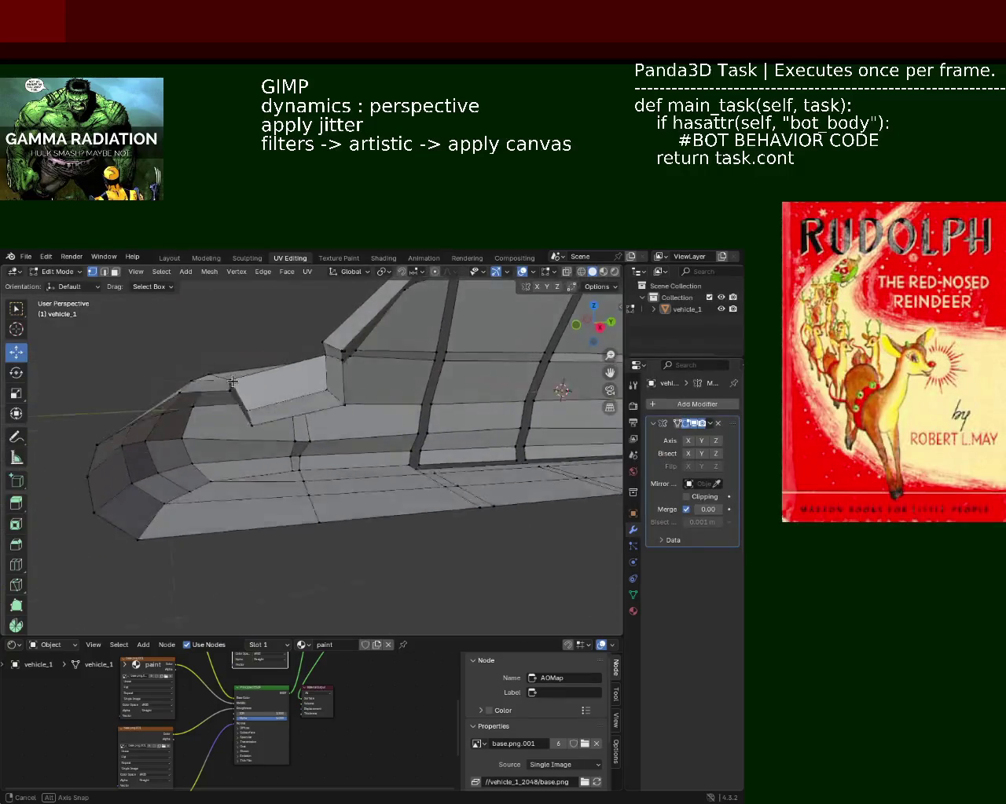
- Lower a face at the car's front straight down along Z
{"action": "middle_click_drag", "start_coordinate": [238, 377], "coordinate": [243, 410]}
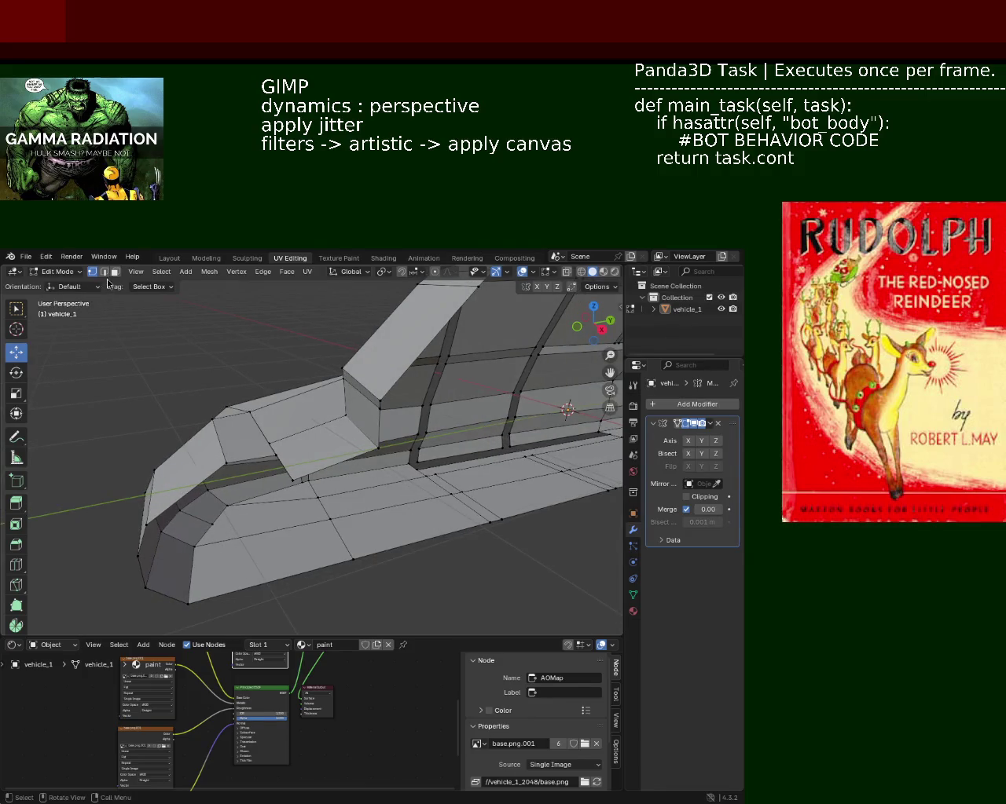
{"action": "left_click", "coordinate": [327, 432]}
{"action": "left_click_drag", "start_coordinate": [321, 438], "coordinate": [321, 461]}
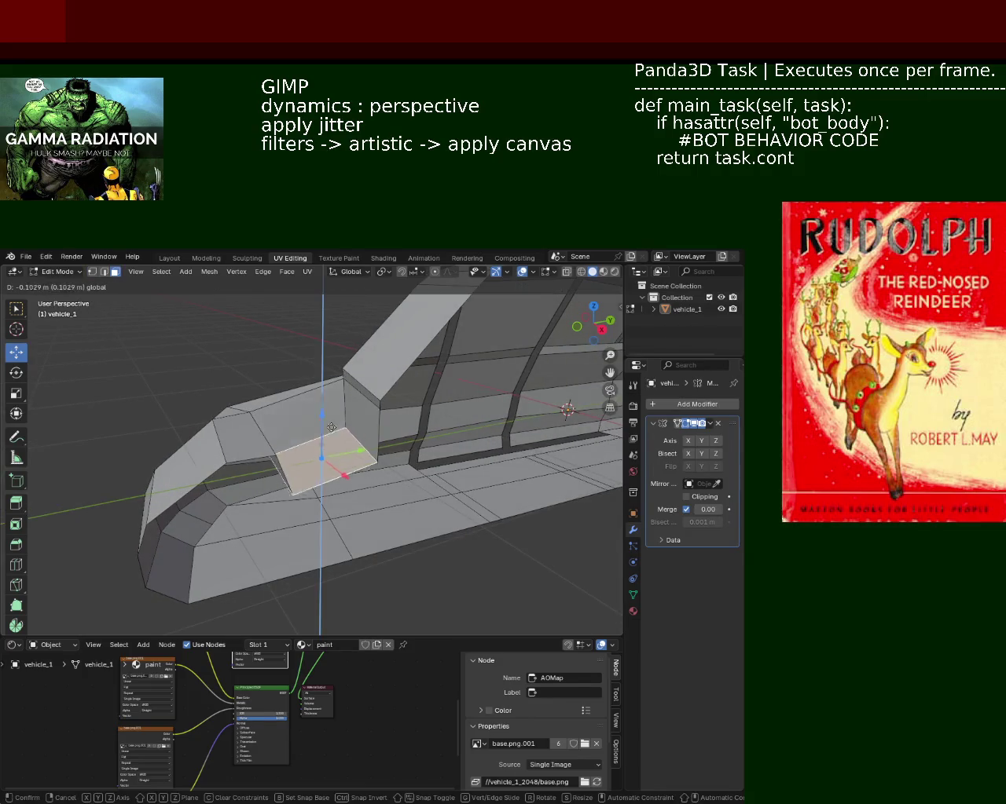
{"action": "mouse_move", "coordinate": [321, 461]}
{"action": "middle_mouse_down"}
{"action": "mouse_move", "coordinate": [257, 483]}
{"action": "mouse_move", "coordinate": [147, 327]}
{"action": "middle_mouse_up"}
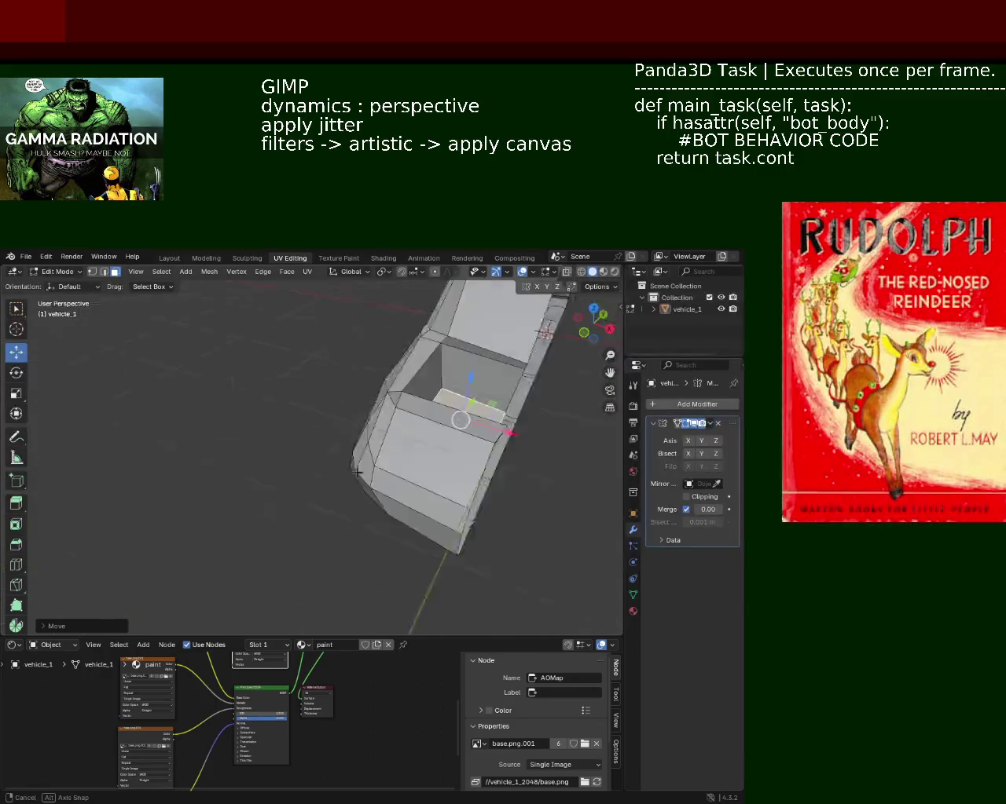
- Select the seat-edge quad by its vertices and shift the front faces along Y
{"action": "left_click", "coordinate": [92, 272]}
{"action": "left_click", "coordinate": [284, 447]}
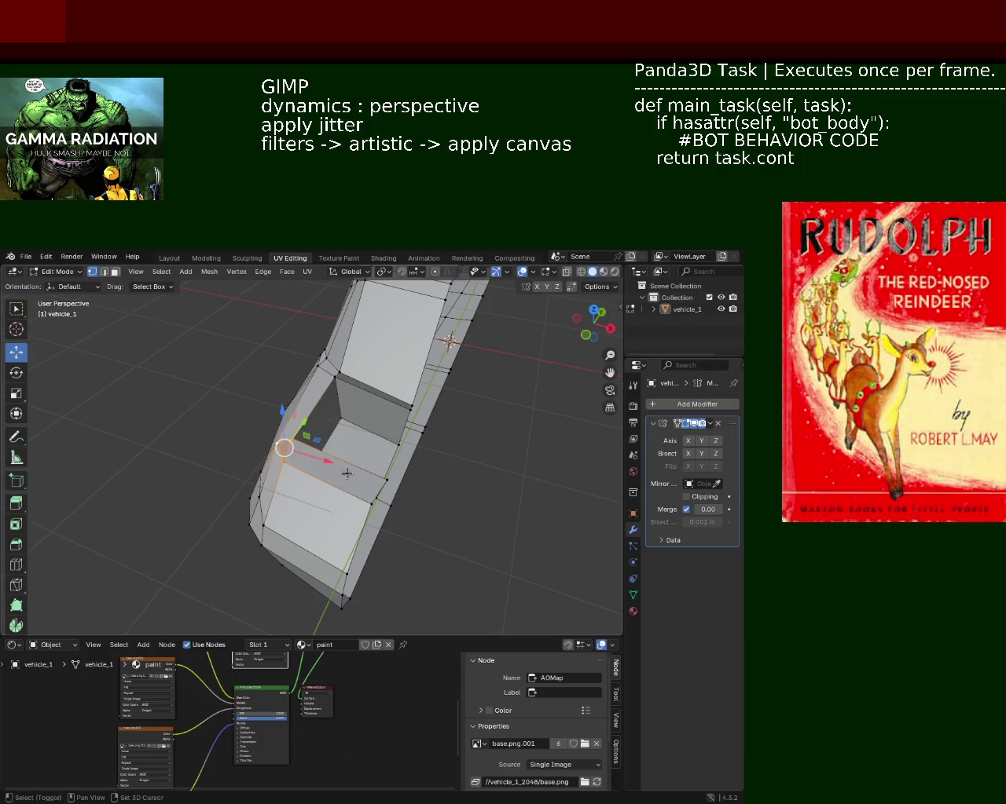
{"action": "left_click", "coordinate": [386, 477], "text": "shift"}
{"action": "left_click", "coordinate": [373, 500], "text": "shift"}
{"action": "left_click", "coordinate": [337, 424], "text": "shift"}
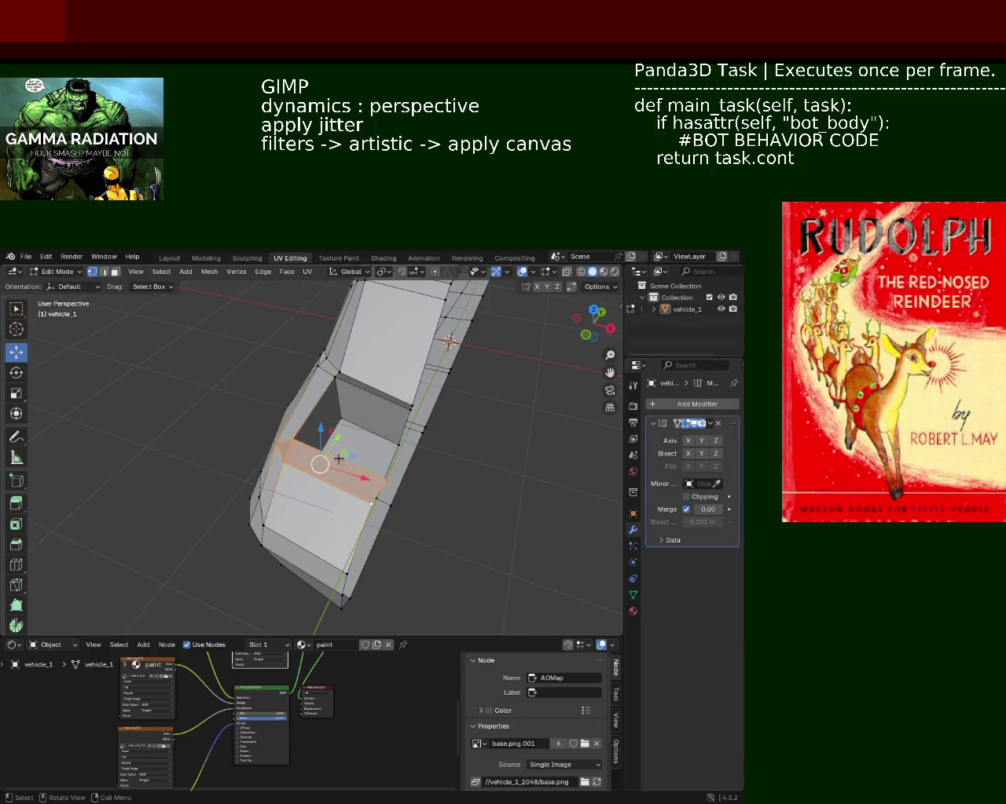
{"action": "key", "text": "g"}
{"action": "left_click", "coordinate": [271, 462]}
{"action": "mouse_move", "coordinate": [272, 462]}
{"action": "middle_mouse_down"}
{"action": "mouse_move", "coordinate": [259, 432]}
{"action": "mouse_move", "coordinate": [269, 425]}
{"action": "middle_mouse_up"}
{"action": "key", "text": "g"}
{"action": "key", "text": "y"}
{"action": "left_click", "coordinate": [250, 416]}
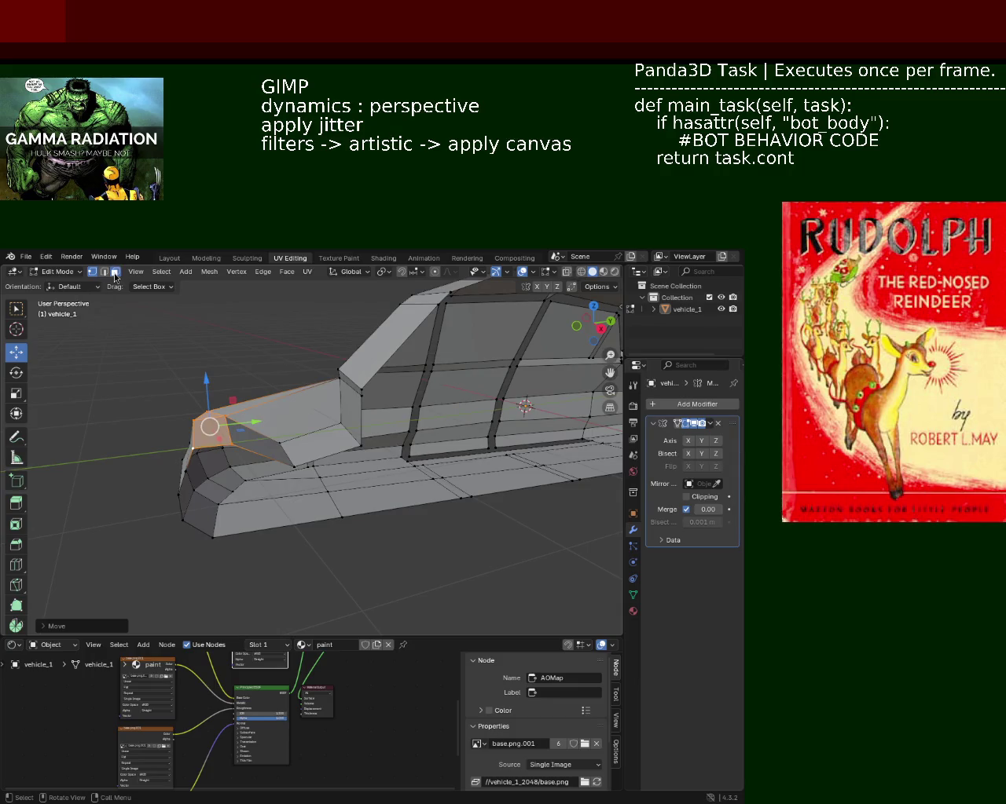
- Move a lower face at the car's front to a new position
{"action": "left_click", "coordinate": [346, 454]}
{"action": "key", "text": "g"}
{"action": "left_click", "coordinate": [362, 451]}
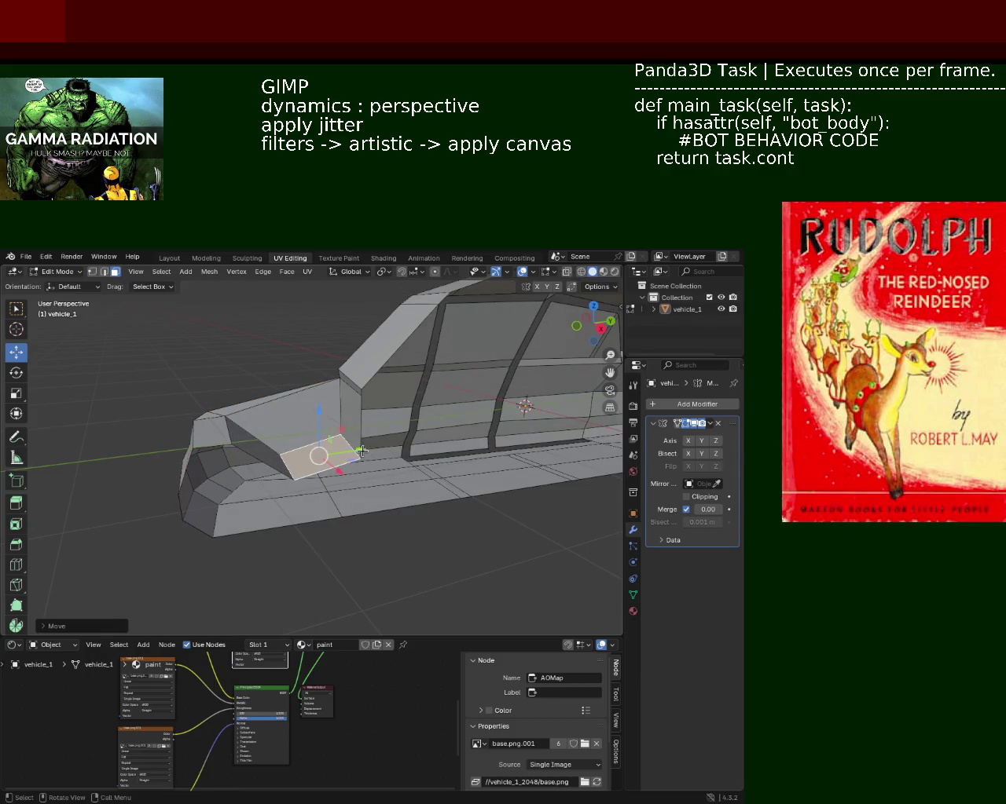
{"action": "mouse_move", "coordinate": [361, 451]}
{"action": "middle_mouse_down"}
{"action": "mouse_move", "coordinate": [330, 432]}
{"action": "mouse_move", "coordinate": [168, 416]}
{"action": "mouse_move", "coordinate": [347, 418]}
{"action": "middle_mouse_up"}
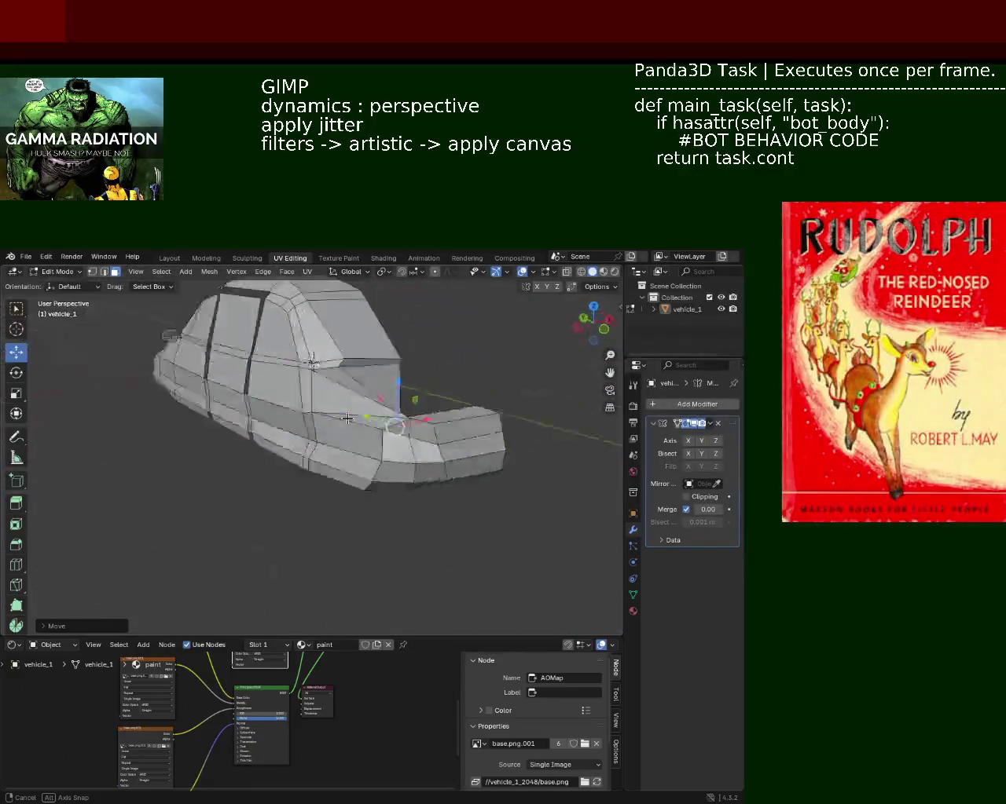
- Shift an edge on the car's side panel along Y, then lower it along Z
{"action": "mouse_move", "coordinate": [347, 418]}
{"action": "middle_mouse_down"}
{"action": "mouse_move", "coordinate": [135, 434]}
{"action": "mouse_move", "coordinate": [359, 428]}
{"action": "middle_mouse_up"}
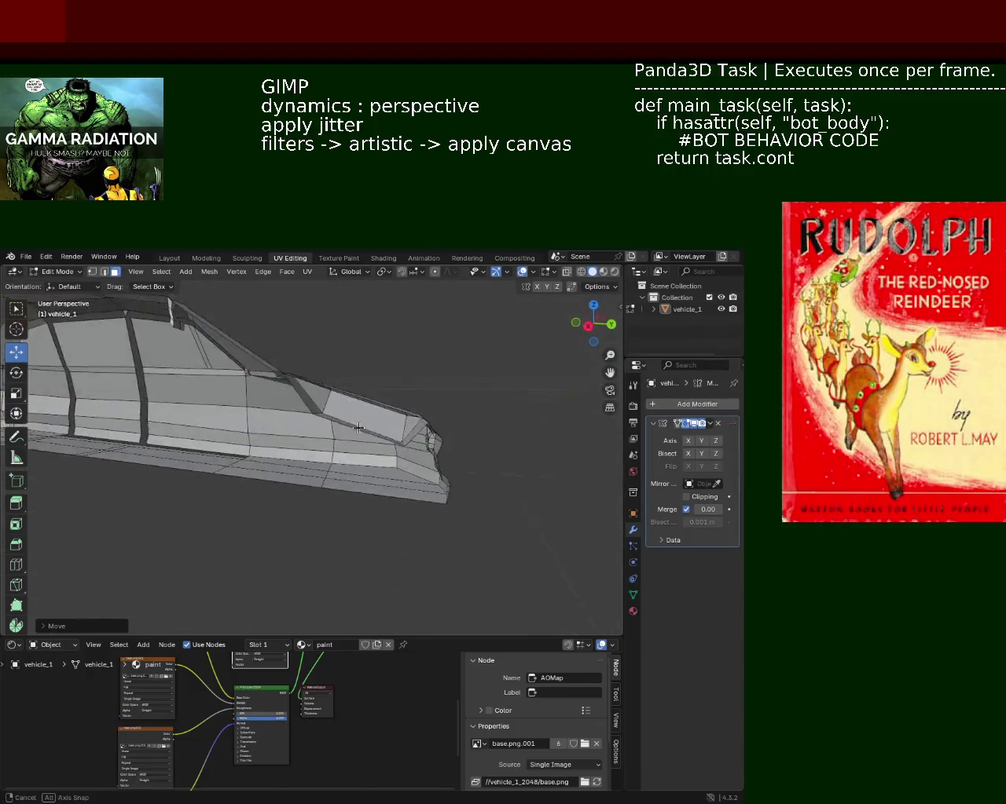
{"action": "left_click", "coordinate": [358, 428]}
{"action": "mouse_move", "coordinate": [358, 428]}
{"action": "middle_mouse_down"}
{"action": "mouse_move", "coordinate": [338, 452]}
{"action": "mouse_move", "coordinate": [380, 418]}
{"action": "middle_mouse_up"}
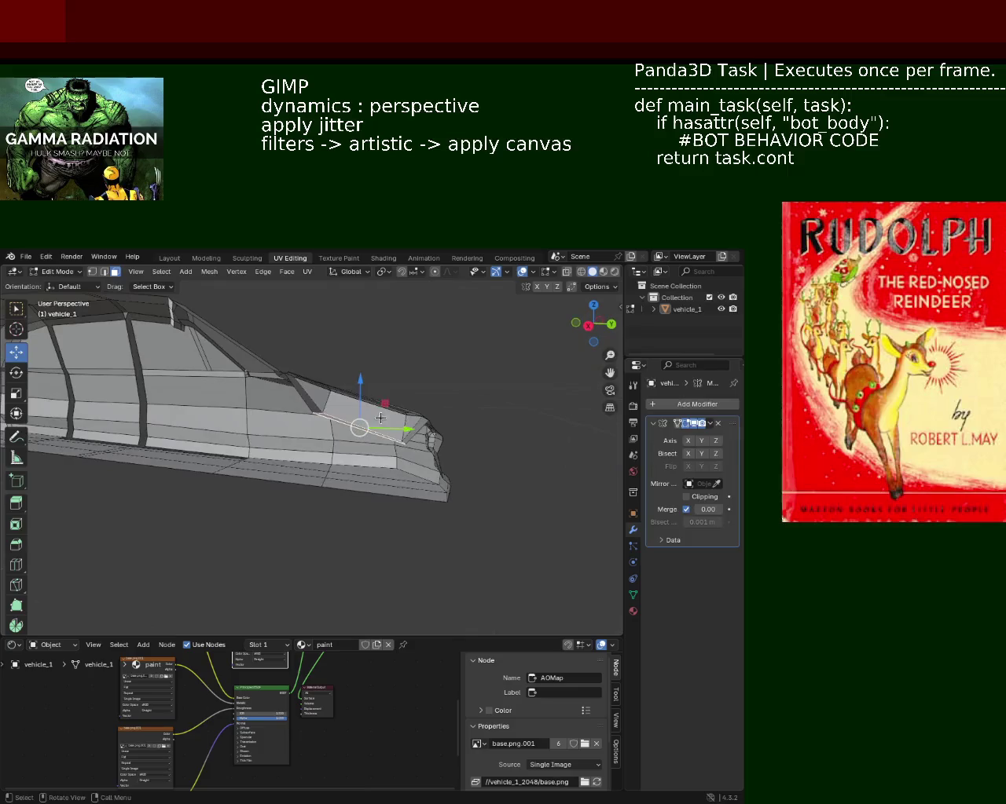
{"action": "left_click_drag", "start_coordinate": [364, 381], "coordinate": [382, 442]}
{"action": "key", "text": "y"}
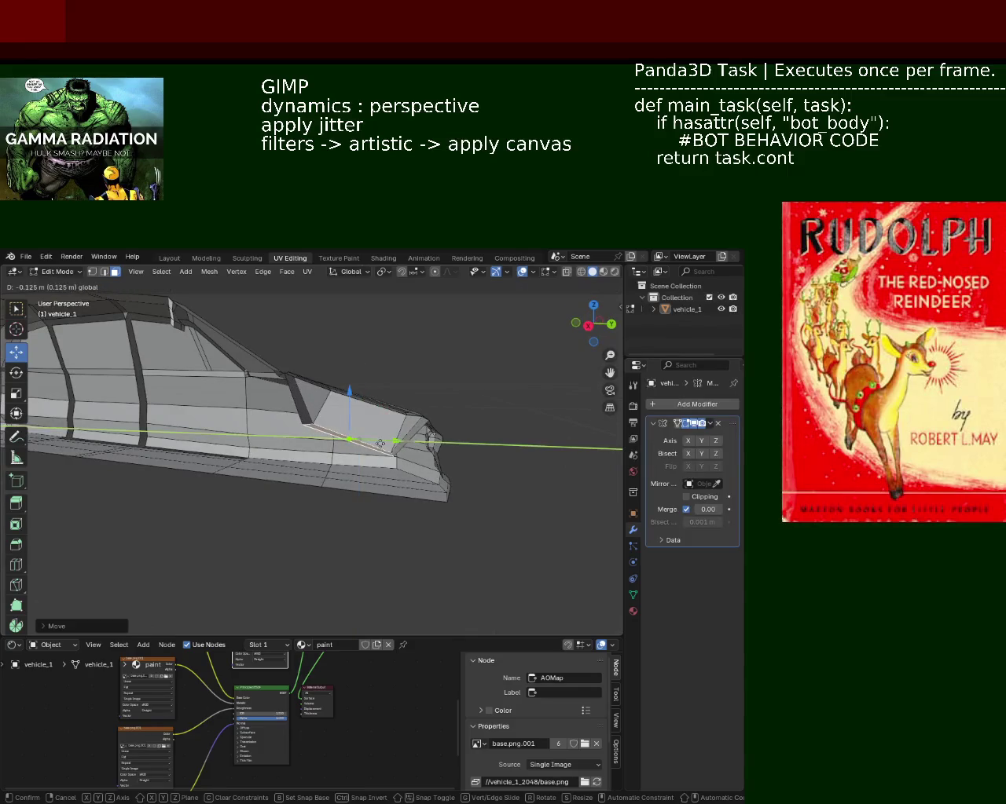
{"action": "left_click", "coordinate": [382, 442]}
{"action": "key", "text": "g"}
{"action": "key", "text": "z"}
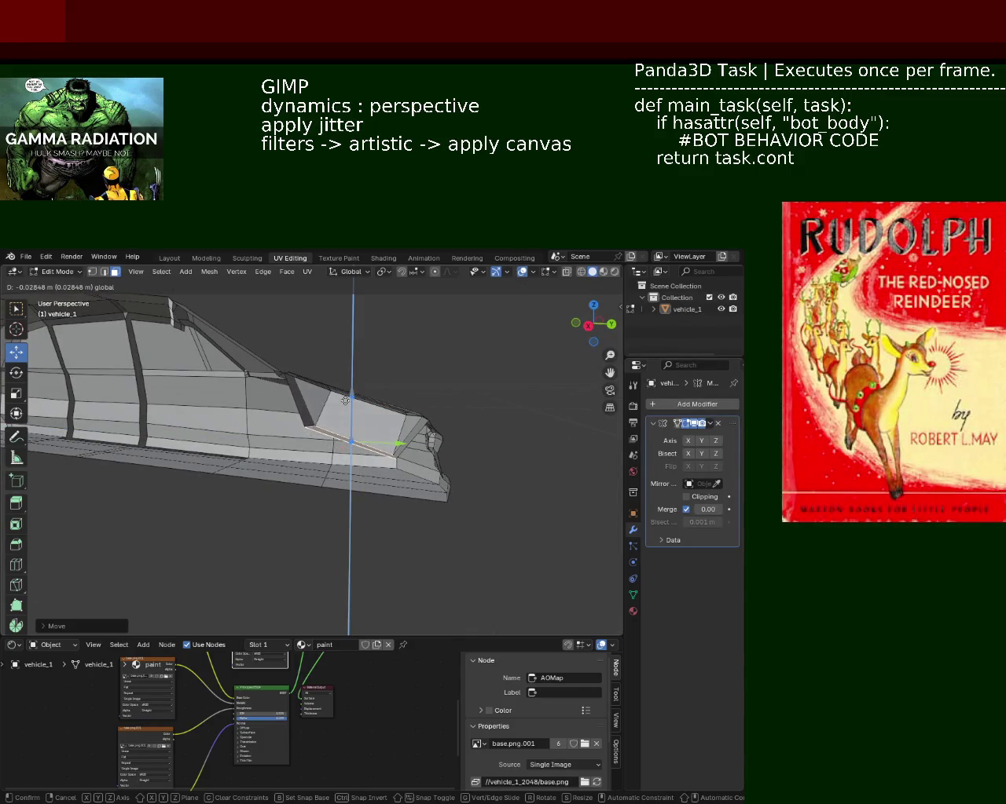
{"action": "left_click", "coordinate": [337, 429]}
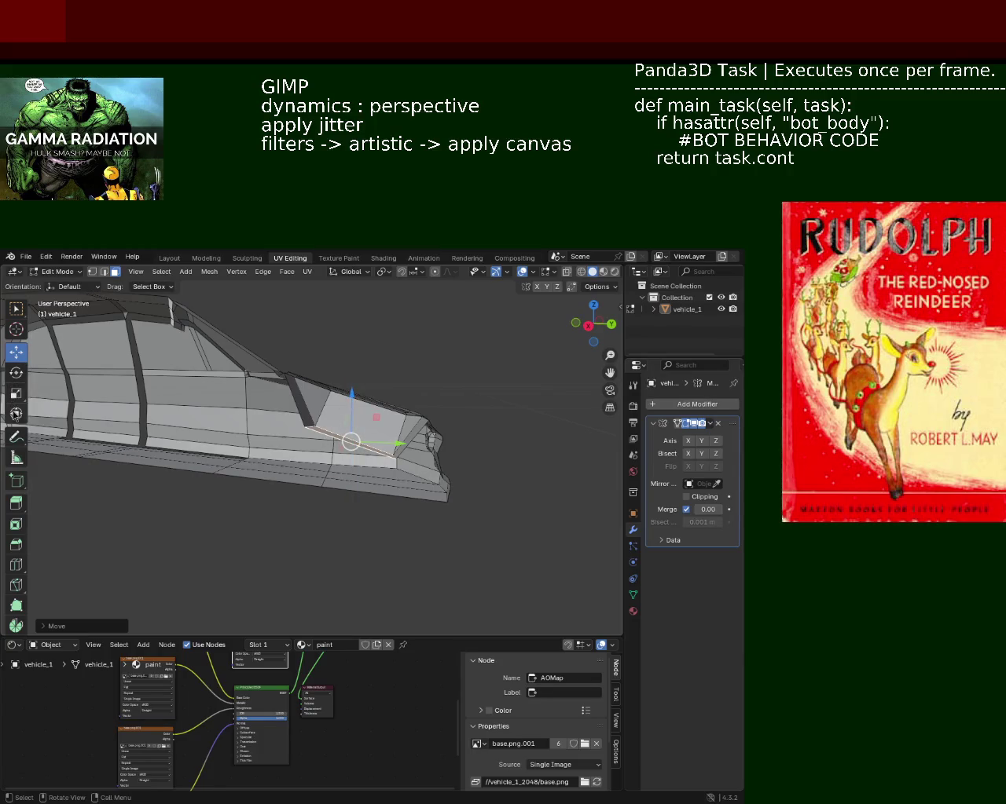
{"action": "left_click", "coordinate": [16, 374]}
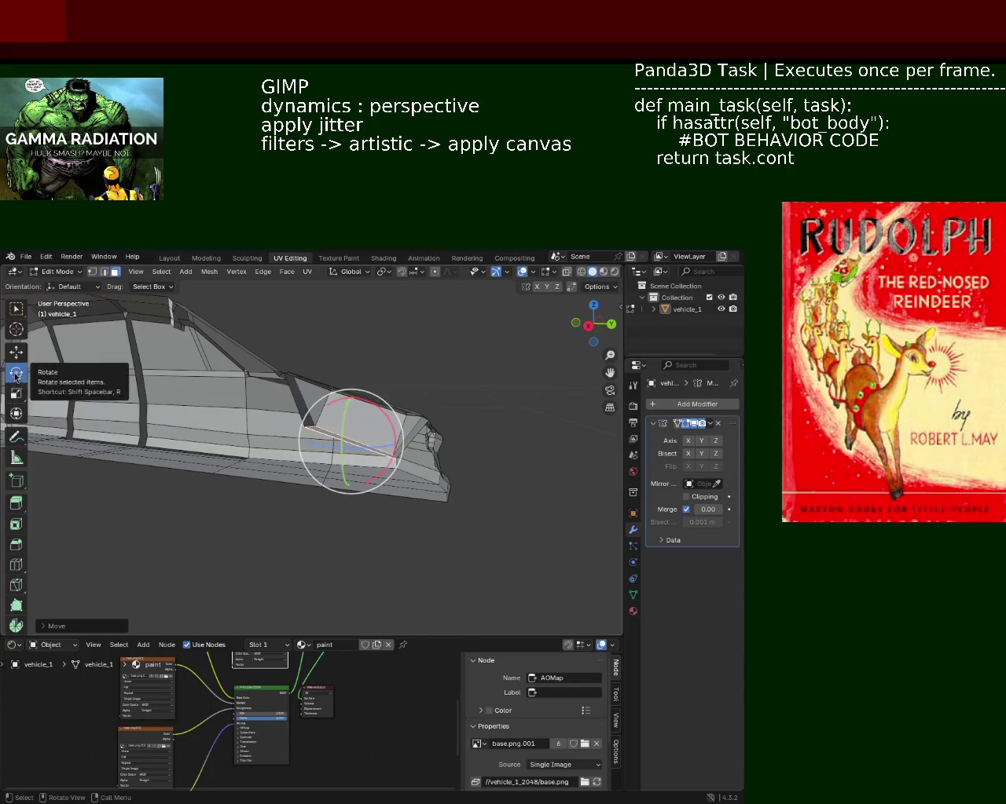
- Rotate the selected edges about -9.34° around the X axis
{"action": "left_click_drag", "start_coordinate": [333, 404], "coordinate": [329, 414]}
{"action": "mouse_move", "coordinate": [274, 532]}
{"action": "middle_mouse_down"}
{"action": "mouse_move", "coordinate": [288, 477]}
{"action": "mouse_move", "coordinate": [447, 441]}
{"action": "mouse_move", "coordinate": [292, 440]}
{"action": "mouse_move", "coordinate": [249, 425]}
{"action": "middle_mouse_up"}
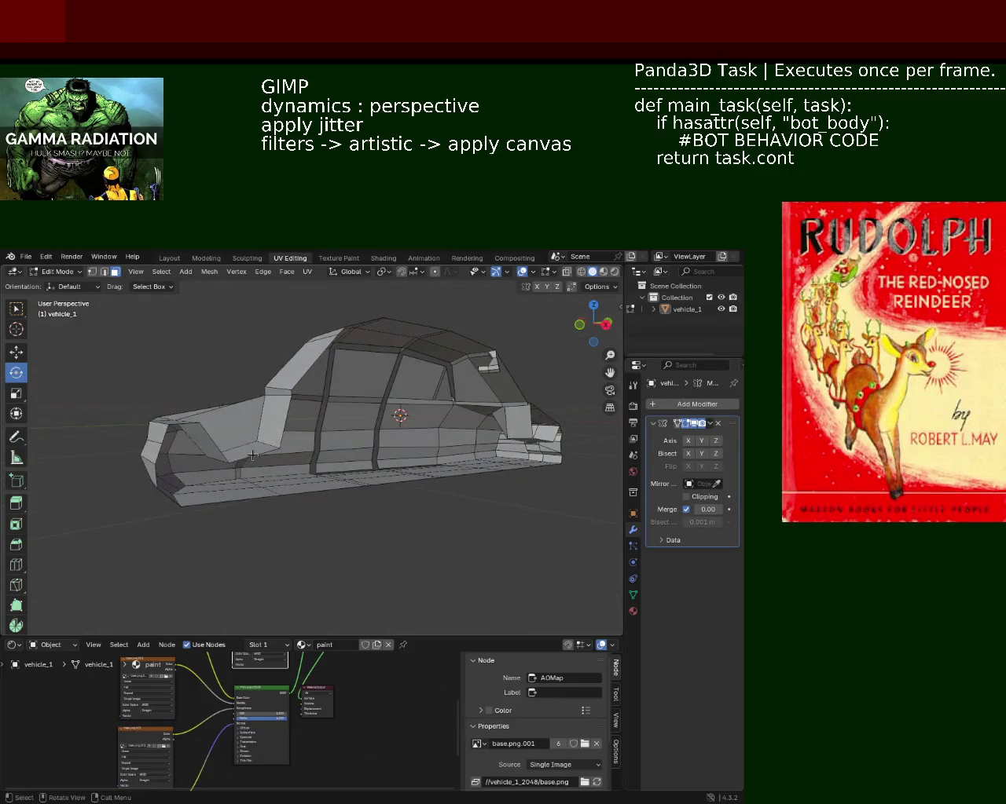
{"action": "left_click_drag", "start_coordinate": [248, 425], "coordinate": [220, 405]}
{"action": "mouse_move", "coordinate": [220, 405]}
{"action": "middle_mouse_down"}
{"action": "mouse_move", "coordinate": [213, 506]}
{"action": "mouse_move", "coordinate": [219, 413]}
{"action": "mouse_move", "coordinate": [323, 447]}
{"action": "mouse_move", "coordinate": [353, 469]}
{"action": "mouse_move", "coordinate": [424, 582]}
{"action": "middle_mouse_up"}
- Scale down the selected face below the hood
{"action": "key", "text": "s"}
{"action": "left_click", "coordinate": [263, 489]}
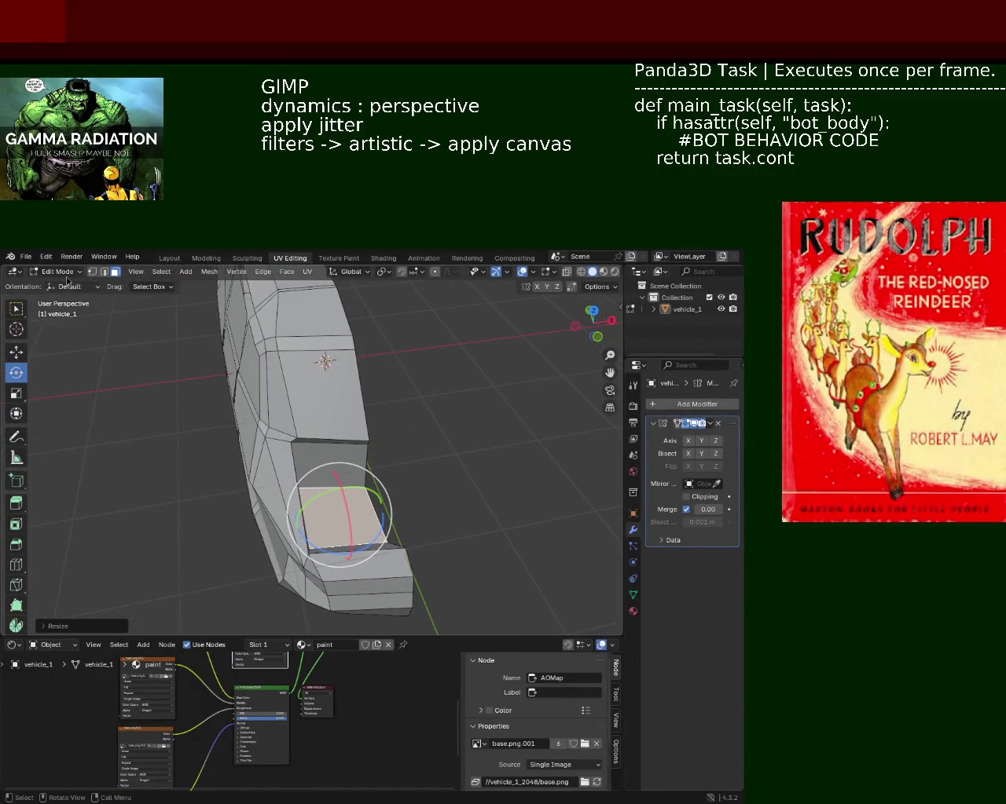
{"action": "left_click", "coordinate": [91, 272]}
- Scale the front face's top edge down to 0.8401
{"action": "middle_click_drag", "start_coordinate": [248, 465], "coordinate": [320, 492]}
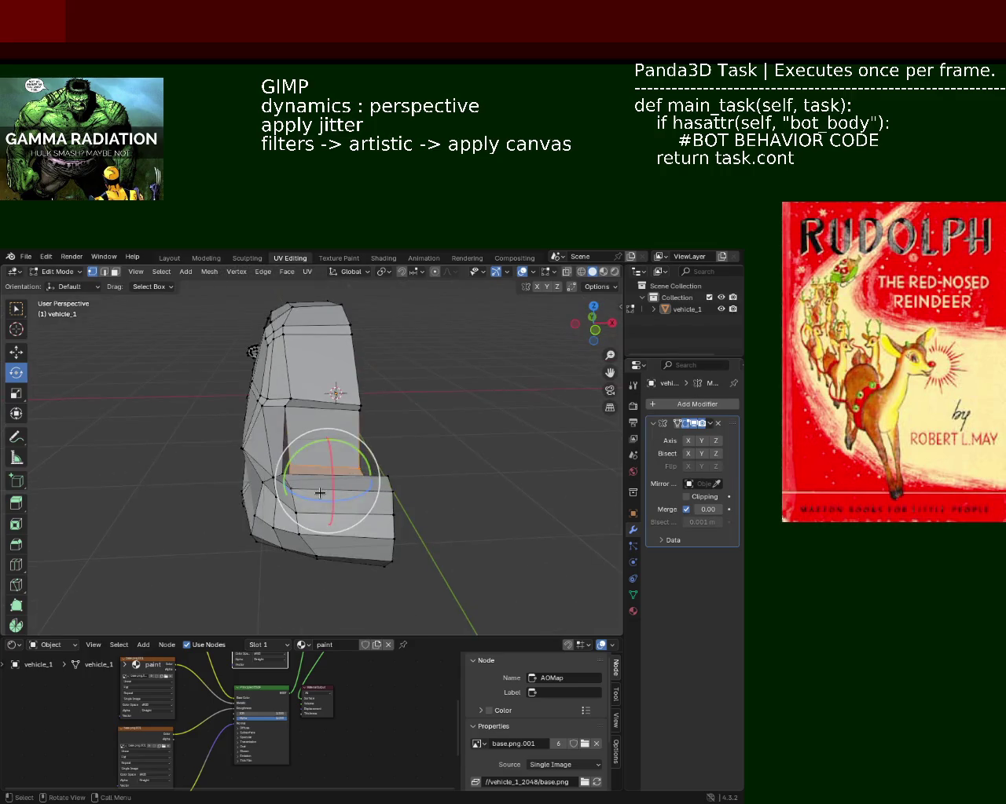
{"action": "left_click", "coordinate": [539, 458]}
{"action": "mouse_move", "coordinate": [539, 457]}
{"action": "middle_mouse_down"}
{"action": "mouse_move", "coordinate": [284, 456]}
{"action": "mouse_move", "coordinate": [338, 432]}
{"action": "mouse_move", "coordinate": [317, 409]}
{"action": "middle_mouse_up"}
{"action": "left_click", "coordinate": [322, 449]}
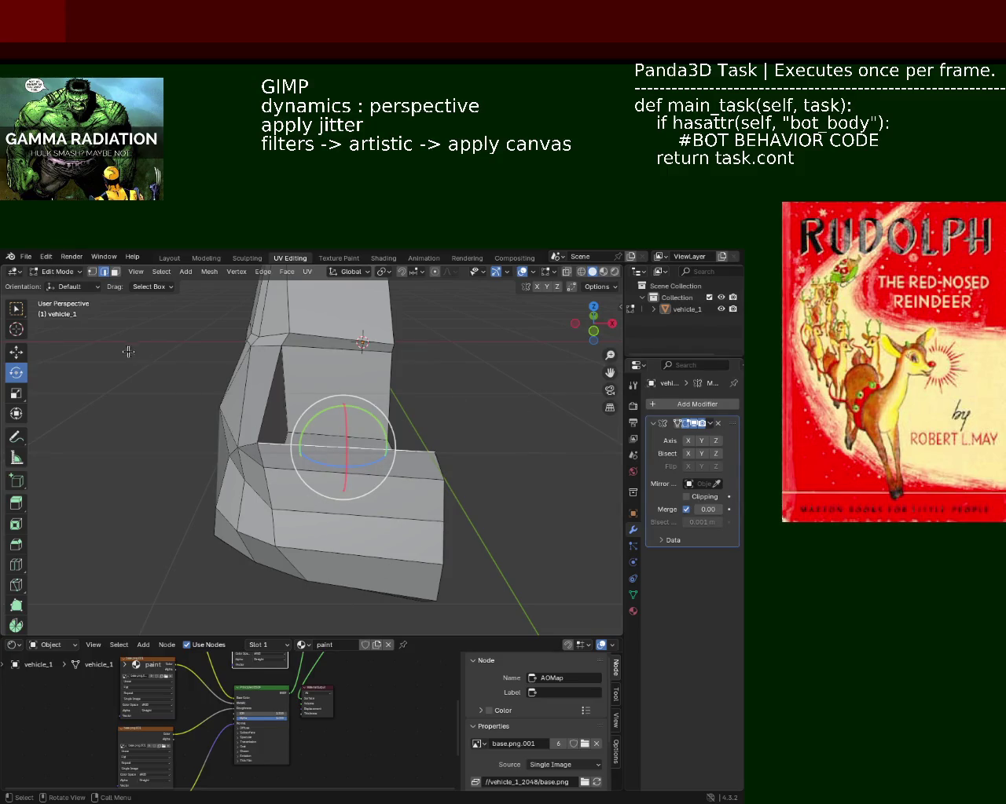
{"action": "left_click", "coordinate": [120, 398]}
{"action": "left_click", "coordinate": [370, 466]}
{"action": "key", "text": "s"}
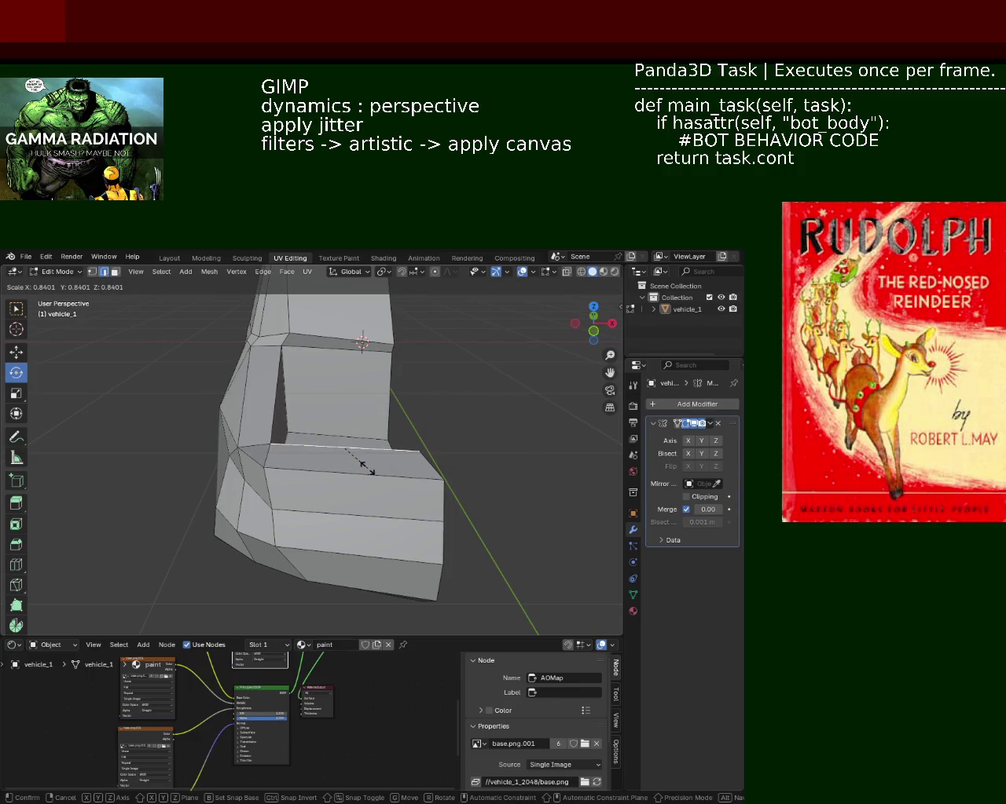
{"action": "left_click", "coordinate": [363, 466]}
{"action": "scroll", "coordinate": [460, 447], "scroll_direction": "up", "scroll_amount": 2}
{"action": "scroll", "coordinate": [366, 436], "scroll_direction": "up", "scroll_amount": 2}
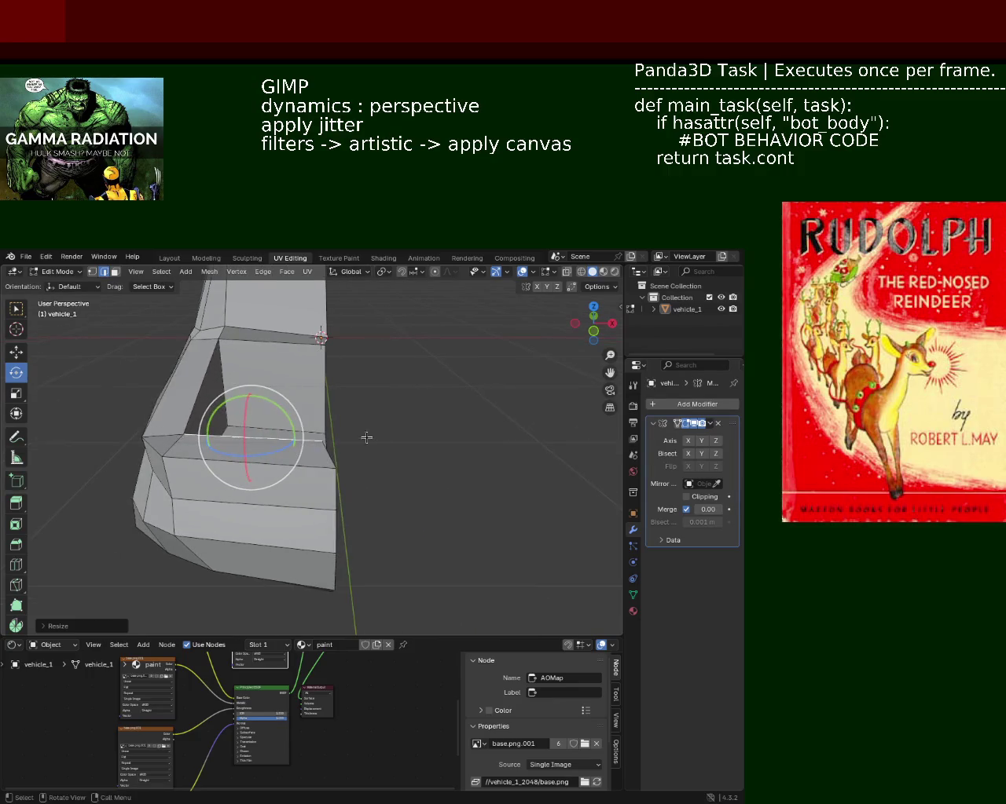
{"action": "scroll", "coordinate": [359, 393], "scroll_direction": "up", "scroll_amount": 2}
- Select the front face's corner vertex in vertex select mode
{"action": "left_click", "coordinate": [92, 271]}
{"action": "left_click", "coordinate": [323, 448]}
{"action": "left_click", "coordinate": [16, 352]}
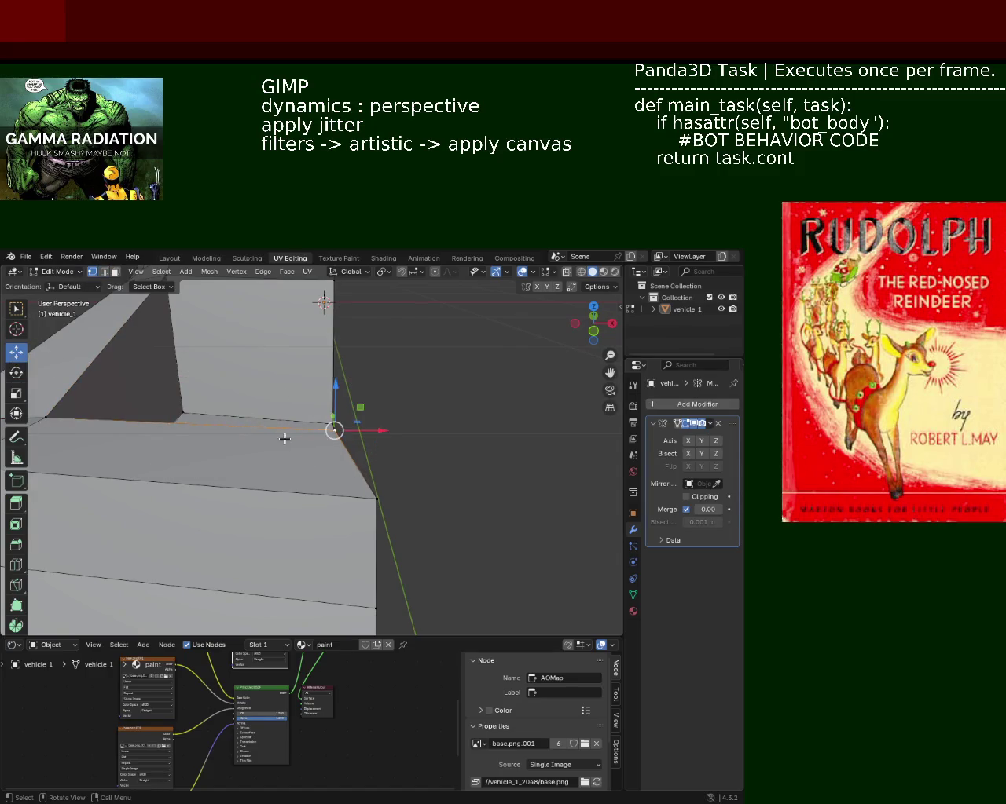
{"action": "left_click_drag", "start_coordinate": [375, 430], "coordinate": [321, 455]}
{"action": "mouse_move", "coordinate": [278, 487]}
{"action": "middle_mouse_down"}
{"action": "mouse_move", "coordinate": [194, 455]}
{"action": "mouse_move", "coordinate": [247, 458]}
{"action": "middle_mouse_up"}
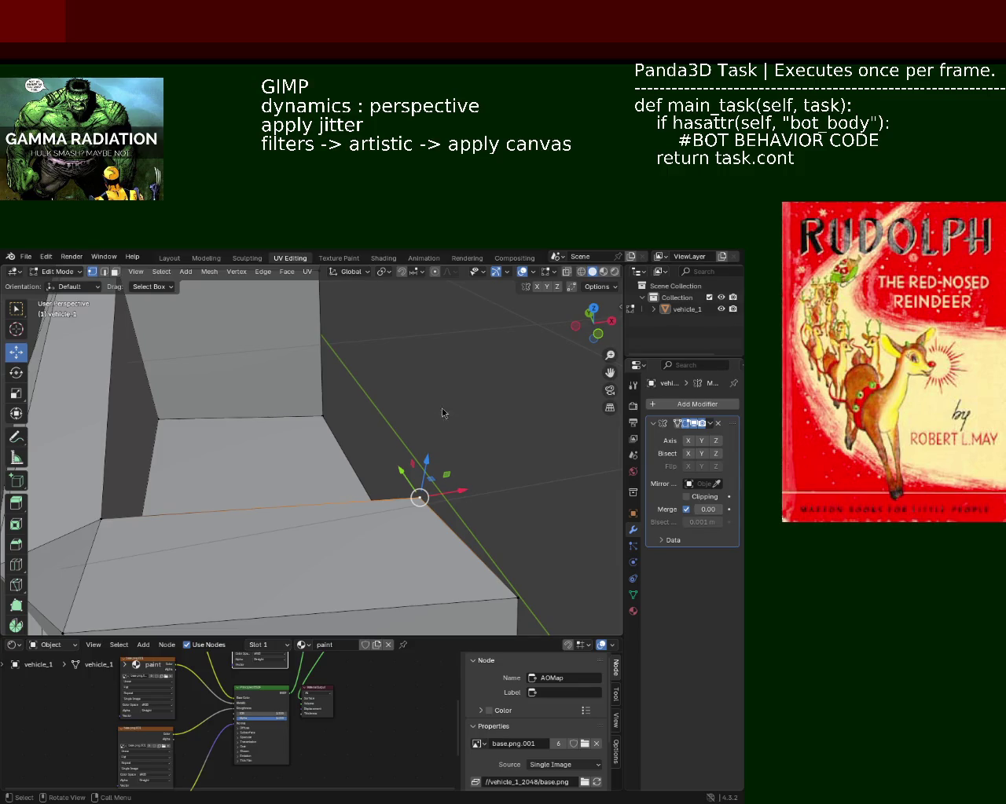
{"action": "mouse_move", "coordinate": [417, 585]}
{"action": "middle_mouse_down"}
{"action": "mouse_move", "coordinate": [487, 523]}
{"action": "mouse_move", "coordinate": [471, 510]}
{"action": "middle_mouse_up"}
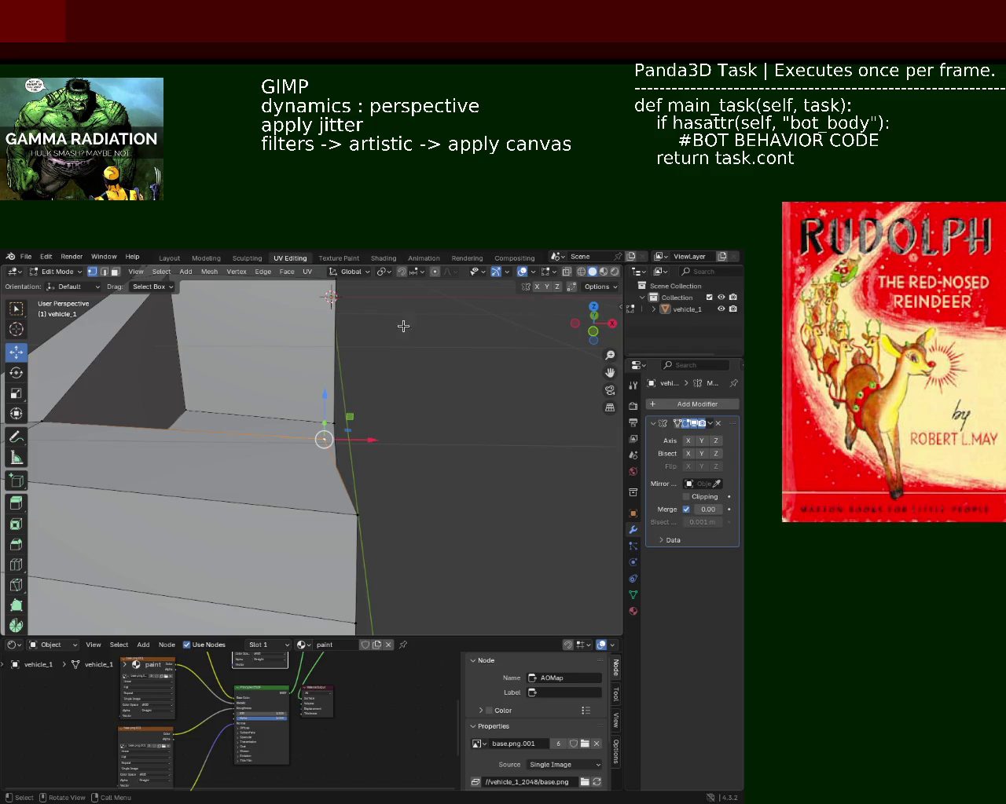
- Switch snapping from increments to grid and slide the vertex along X
{"action": "left_click", "coordinate": [412, 272]}
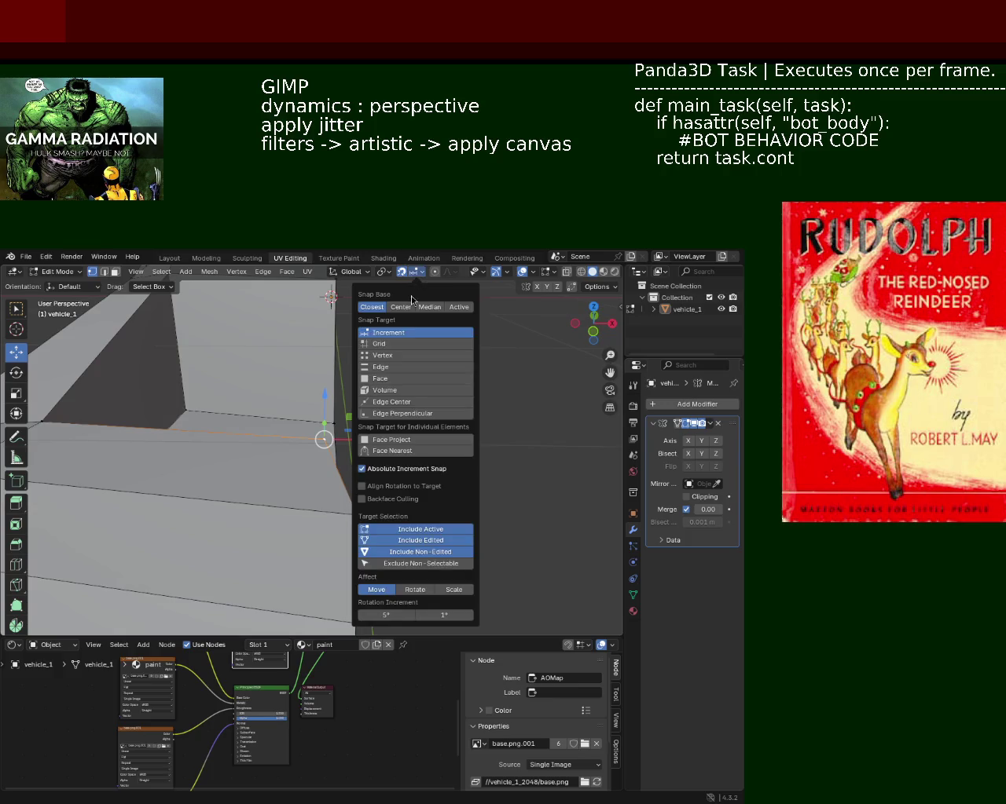
{"action": "left_click", "coordinate": [390, 345]}
{"action": "left_click_drag", "start_coordinate": [378, 439], "coordinate": [402, 439]}
{"action": "middle_click_drag", "start_coordinate": [402, 439], "coordinate": [343, 424]}
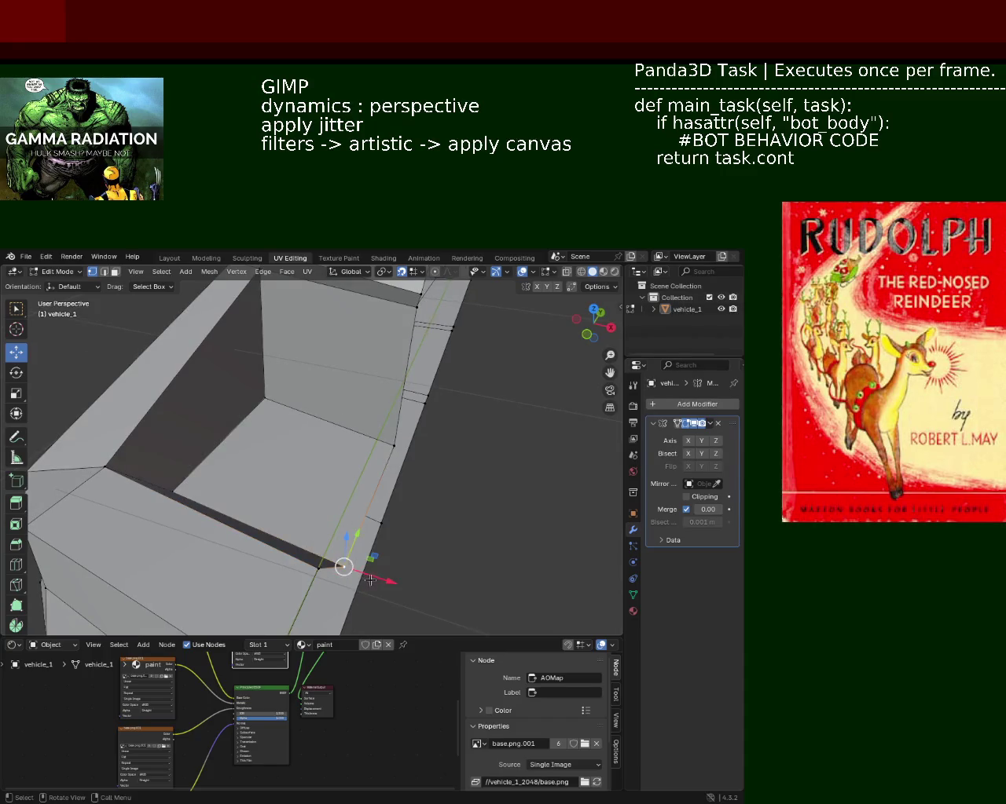
- Slide the wall-corner vertex about 0.01 m along X
{"action": "left_click", "coordinate": [394, 446]}
{"action": "left_click_drag", "start_coordinate": [436, 455], "coordinate": [440, 455]}
{"action": "middle_click_drag", "start_coordinate": [425, 464], "coordinate": [411, 348]}
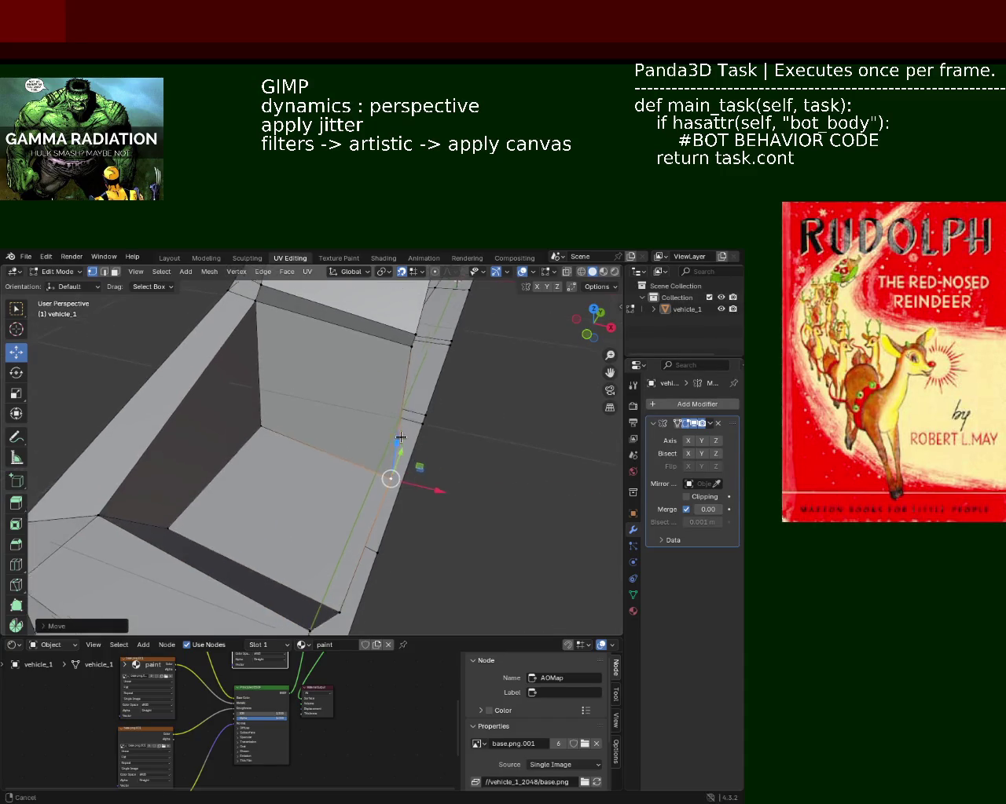
{"action": "left_click_drag", "start_coordinate": [446, 358], "coordinate": [455, 361]}
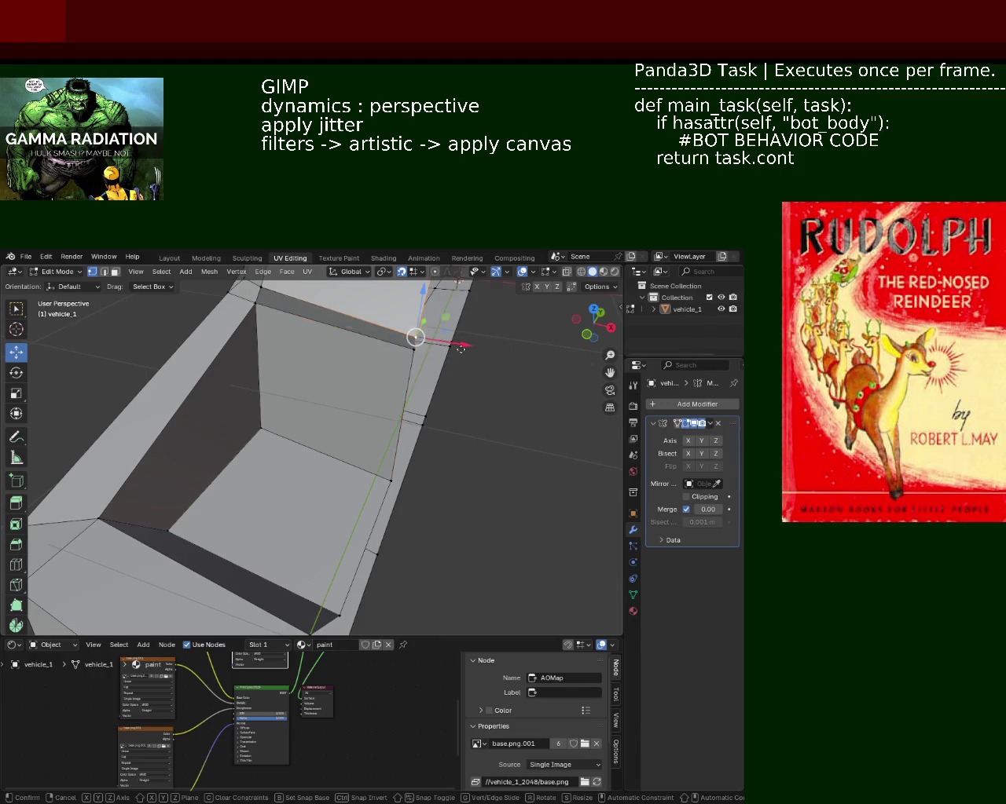
- Nudge the selected side-recess vertex slightly and review the reshaped area
{"action": "mouse_move", "coordinate": [379, 328]}
{"action": "middle_mouse_down"}
{"action": "mouse_move", "coordinate": [346, 387]}
{"action": "mouse_move", "coordinate": [343, 427]}
{"action": "mouse_move", "coordinate": [225, 406]}
{"action": "middle_mouse_up"}
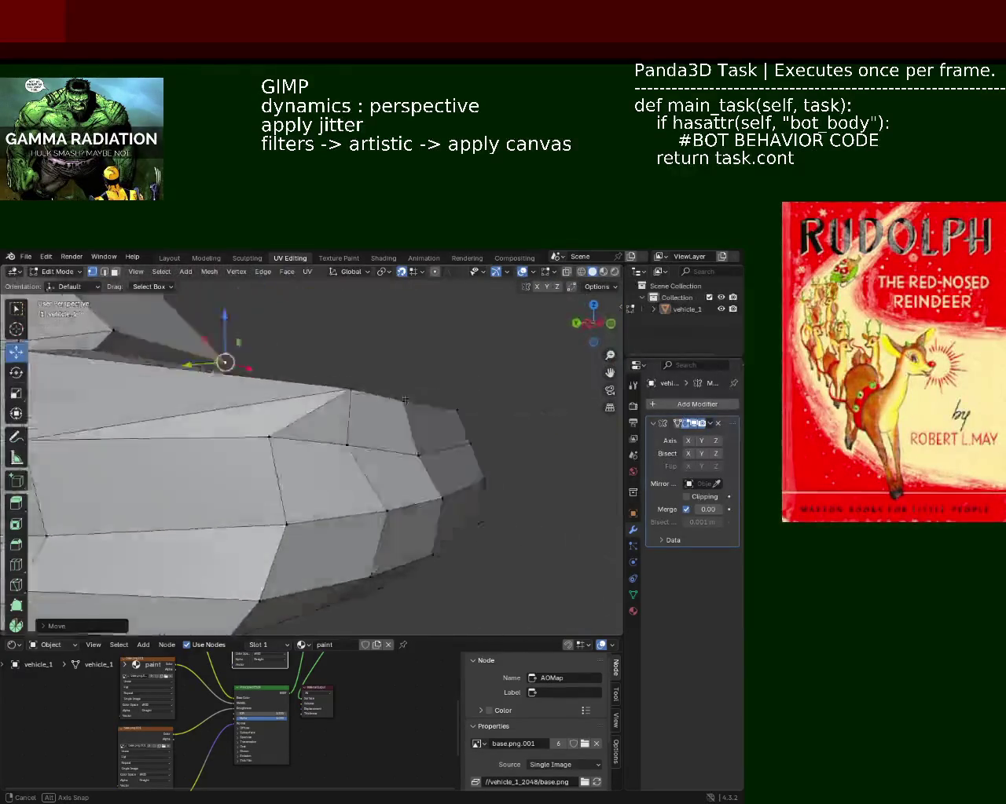
{"action": "mouse_move", "coordinate": [224, 405]}
{"action": "middle_mouse_down"}
{"action": "mouse_move", "coordinate": [304, 425]}
{"action": "mouse_move", "coordinate": [286, 467]}
{"action": "middle_mouse_up"}
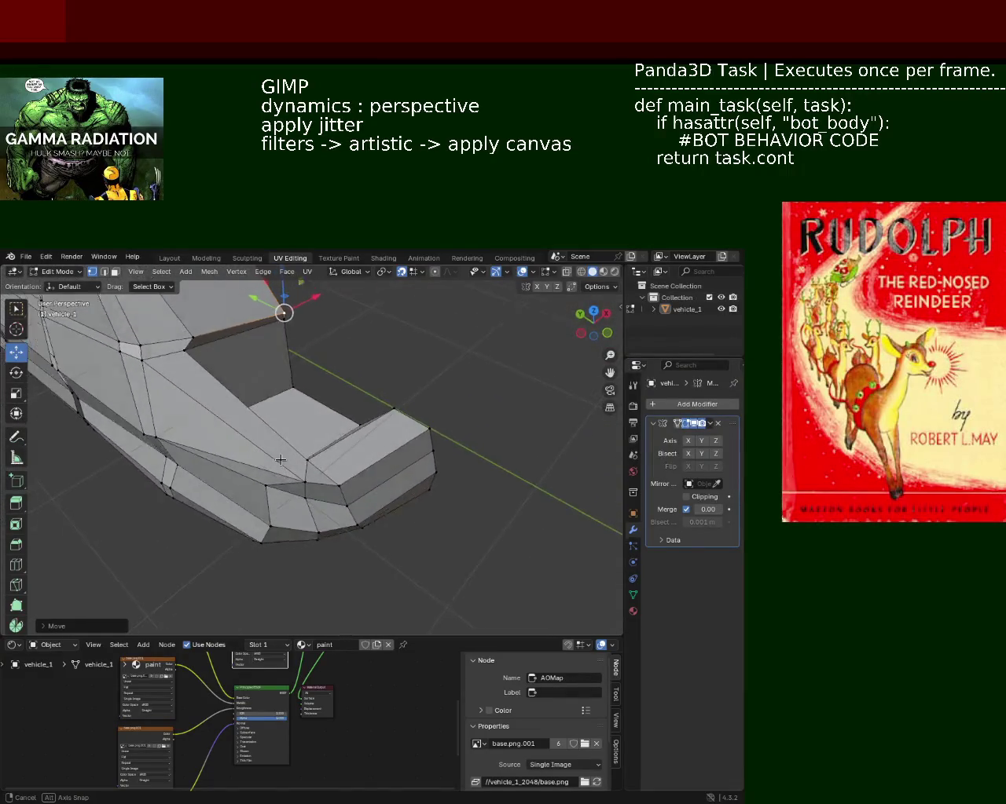
{"action": "left_click_drag", "start_coordinate": [285, 466], "coordinate": [287, 469]}
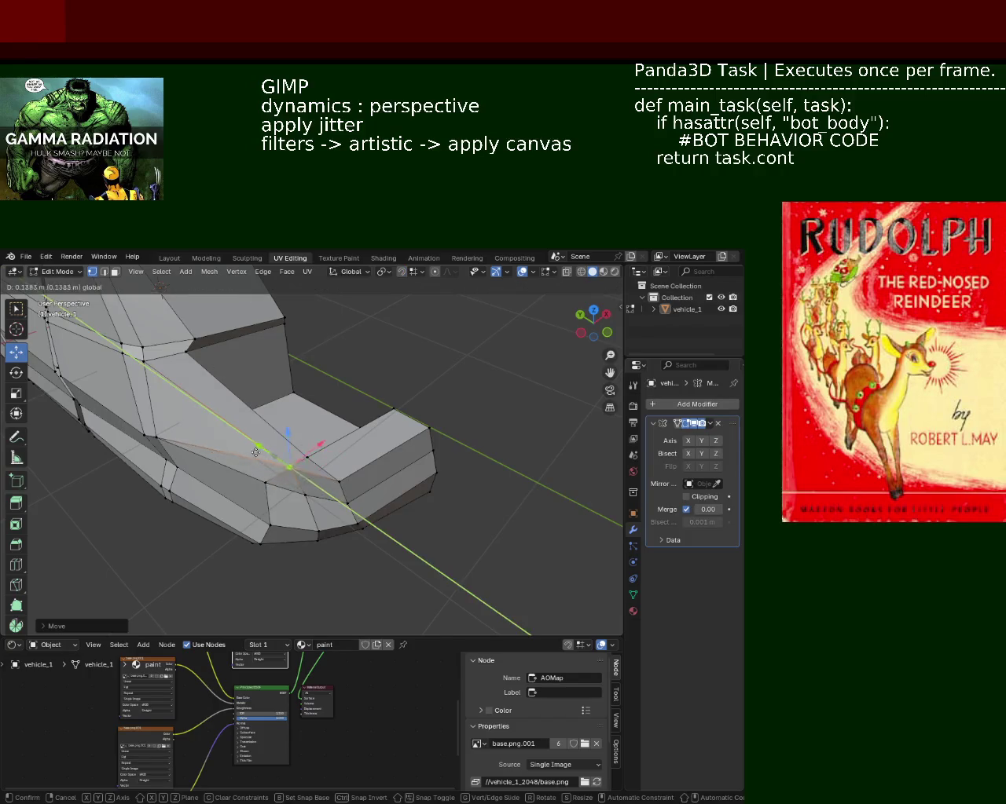
{"action": "middle_click_drag", "start_coordinate": [278, 461], "coordinate": [305, 445]}
{"action": "scroll", "coordinate": [305, 445], "scroll_direction": "up", "scroll_amount": 1}
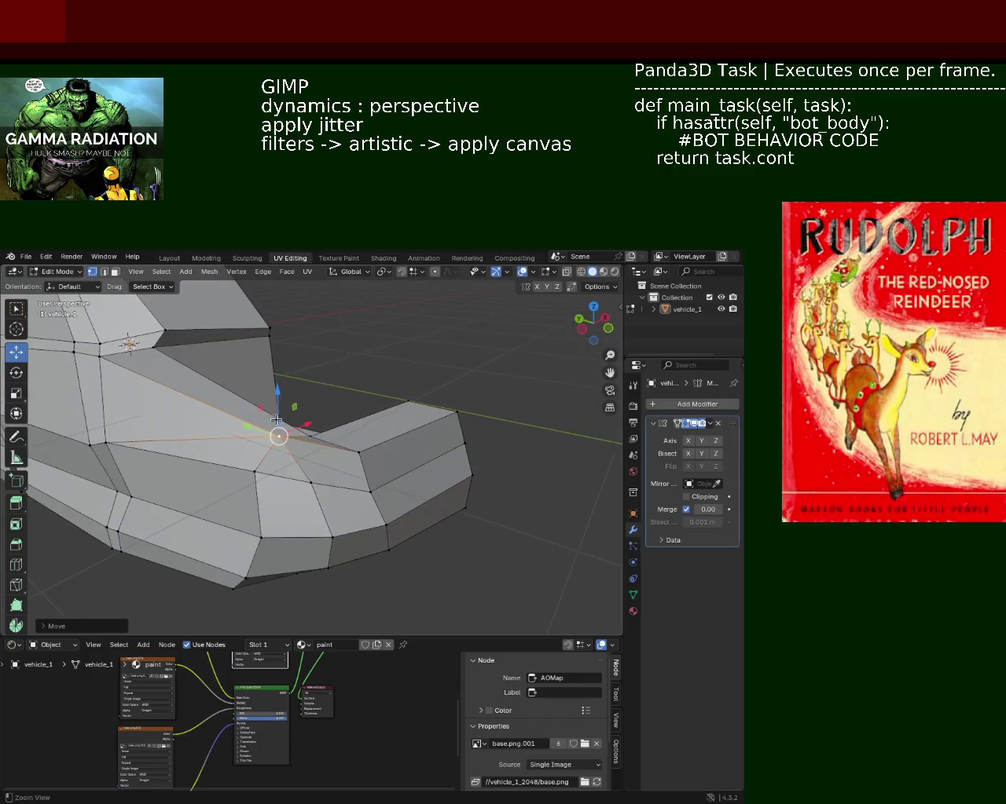
{"action": "scroll", "coordinate": [285, 440], "scroll_direction": "up", "scroll_amount": 1}
{"action": "middle_click_drag", "start_coordinate": [239, 461], "coordinate": [162, 359]}
- Dissolve the first stray edge on the car's side panel
{"action": "key", "text": "2"}
{"action": "left_click", "coordinate": [274, 457]}
{"action": "key", "text": "x"}
{"action": "left_click", "coordinate": [274, 457]}
{"action": "middle_click_drag", "start_coordinate": [274, 458], "coordinate": [287, 458]}
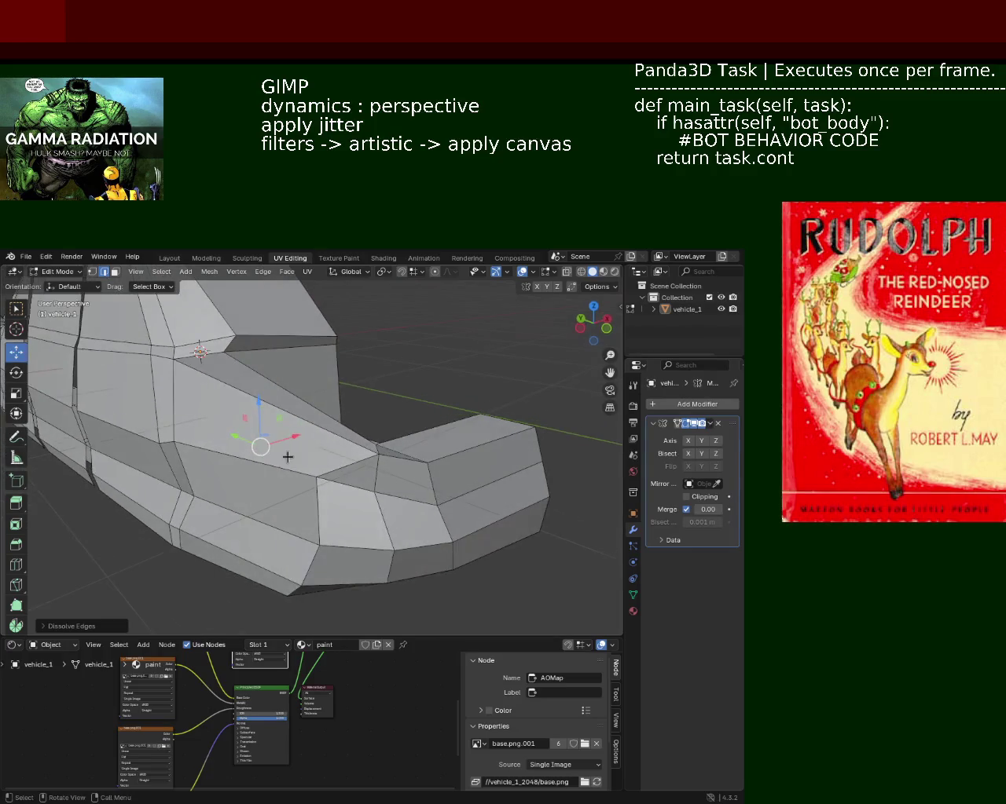
- Slide the corner vertex along Y
{"action": "left_click", "coordinate": [92, 272]}
{"action": "left_click", "coordinate": [376, 456]}
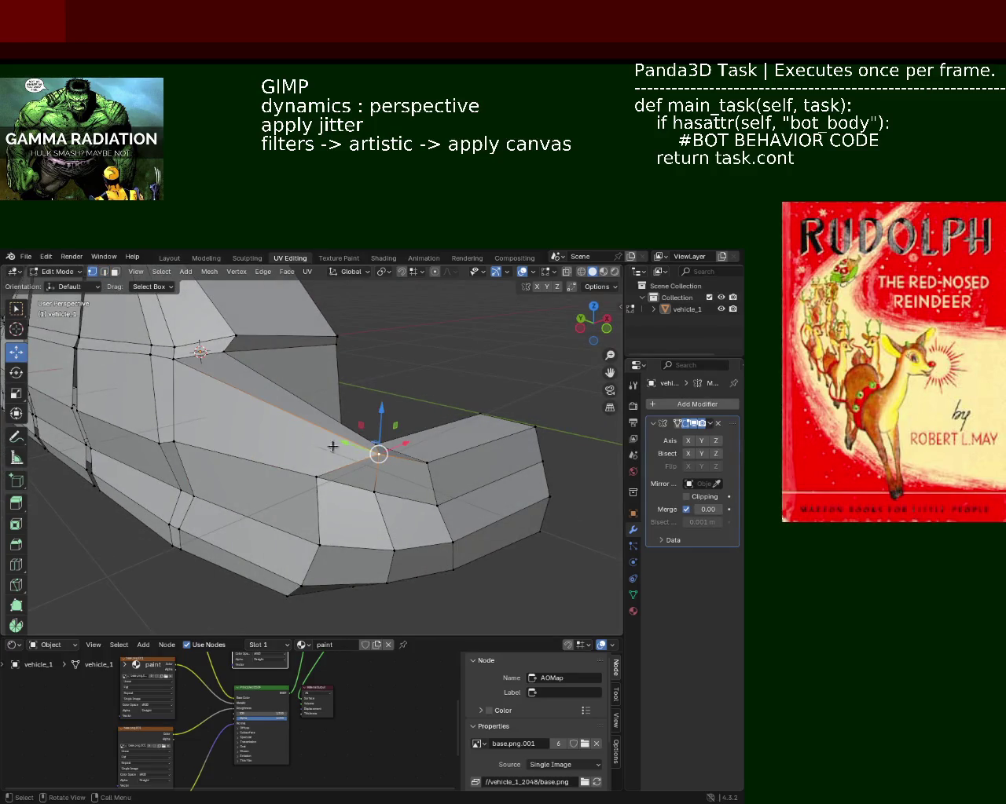
{"action": "left_click_drag", "start_coordinate": [344, 442], "coordinate": [299, 433]}
- Dissolve a second stray edge, merging the adjoining side faces
{"action": "key", "text": "2"}
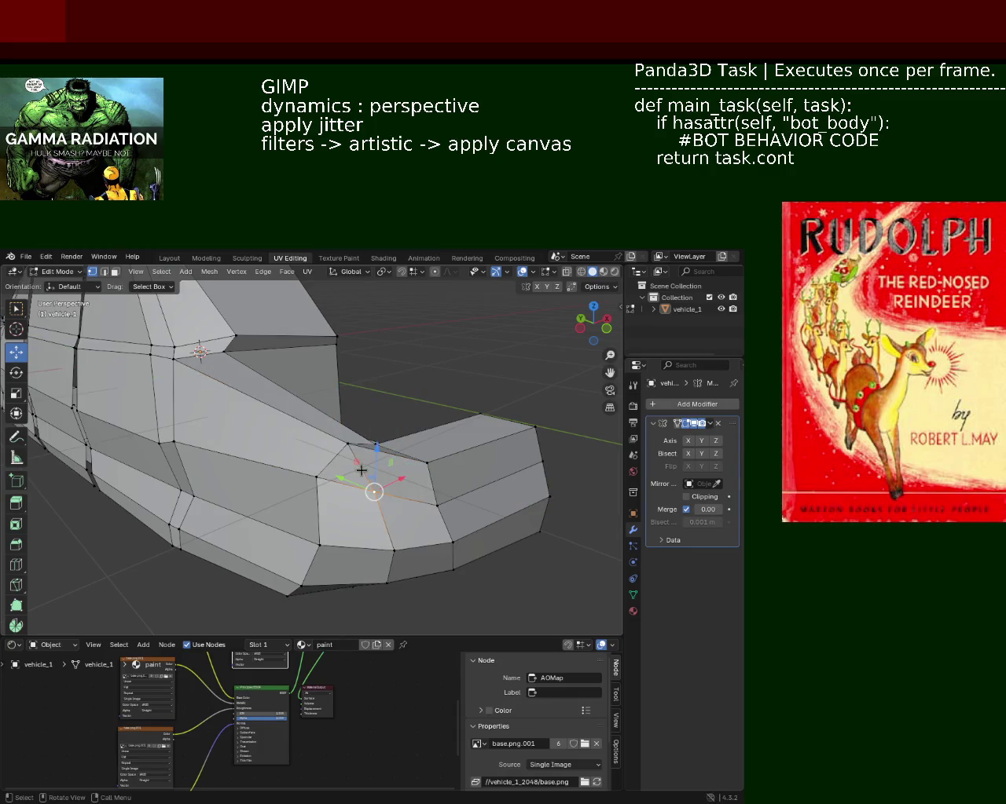
{"action": "left_click", "coordinate": [339, 460]}
{"action": "key", "text": "x"}
{"action": "left_click", "coordinate": [340, 459]}
{"action": "mouse_move", "coordinate": [367, 473]}
{"action": "middle_mouse_down"}
{"action": "mouse_move", "coordinate": [383, 510]}
{"action": "mouse_move", "coordinate": [341, 521]}
{"action": "mouse_move", "coordinate": [330, 478]}
{"action": "mouse_move", "coordinate": [321, 481]}
{"action": "middle_mouse_up"}
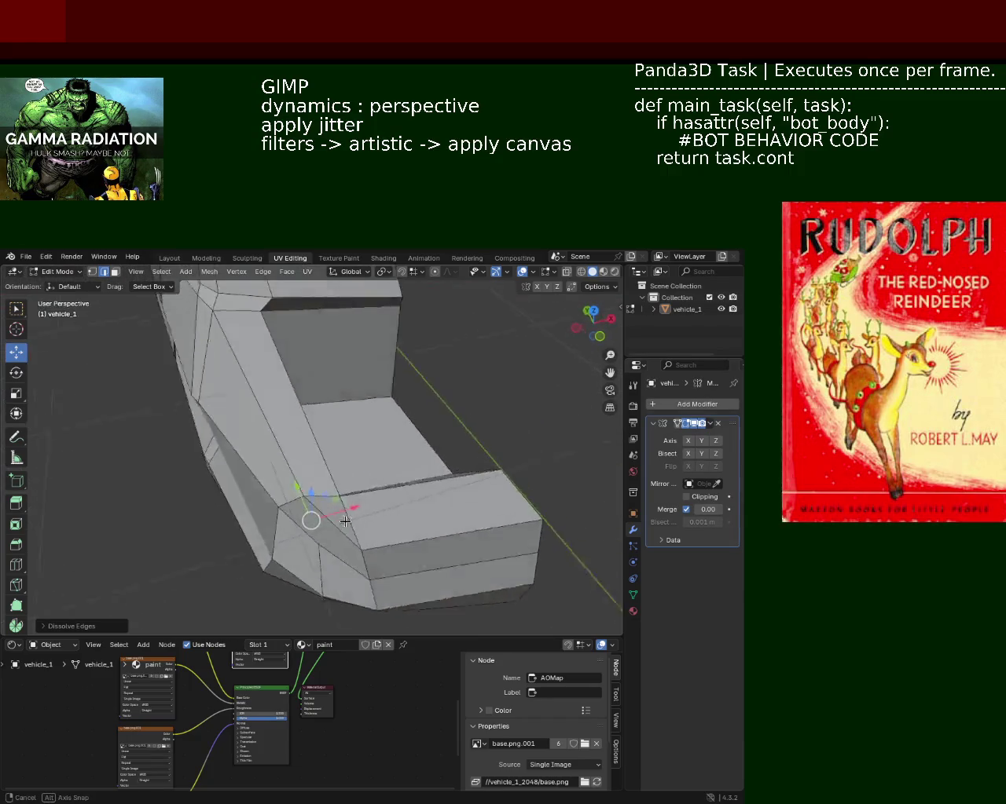
- Select the vertex at the lower corner of the opening
{"action": "left_click", "coordinate": [92, 272]}
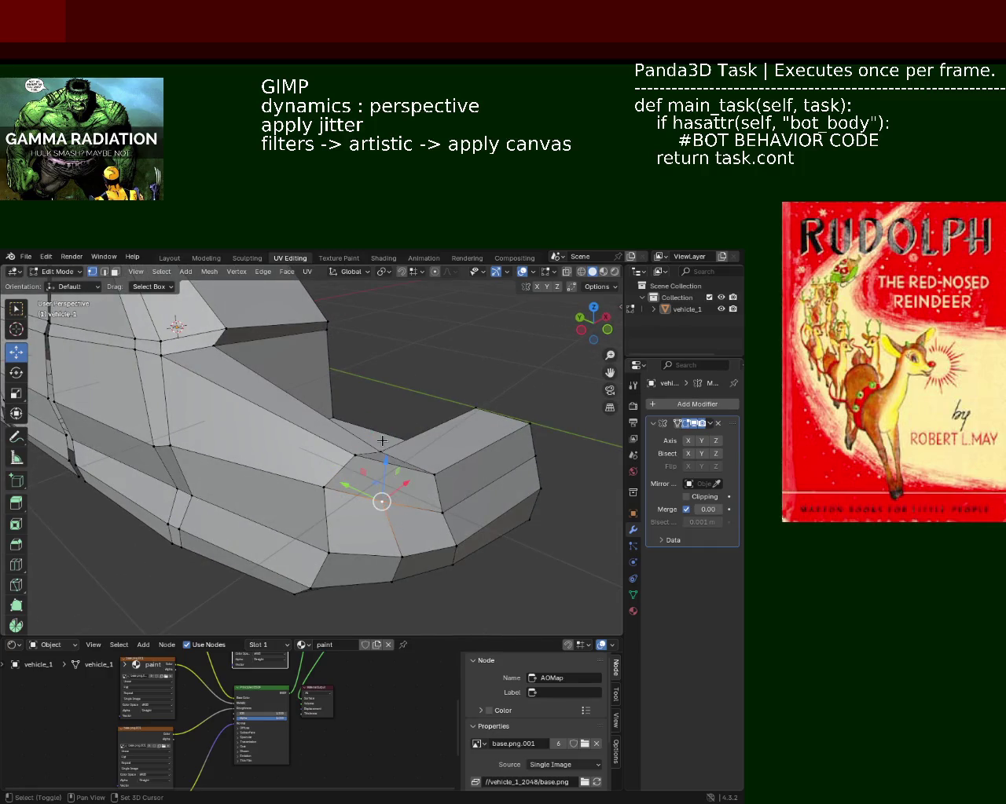
{"action": "left_click", "coordinate": [384, 454]}
{"action": "middle_click_drag", "start_coordinate": [384, 454], "coordinate": [408, 436]}
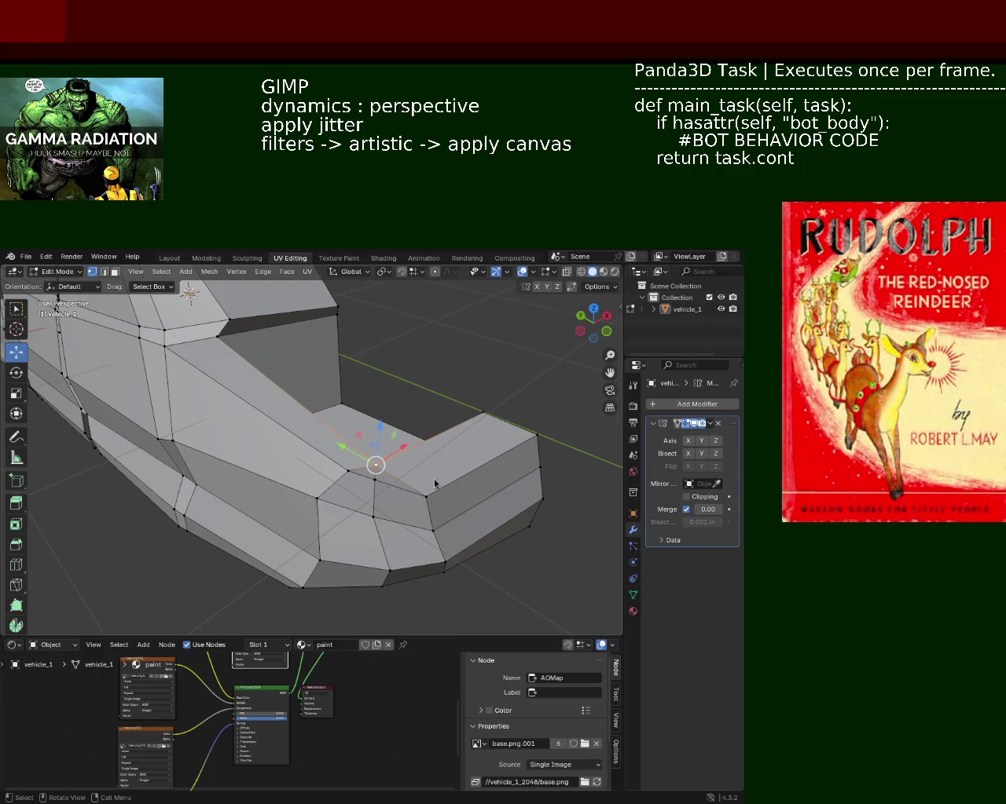
{"action": "middle_click_drag", "start_coordinate": [393, 534], "coordinate": [347, 492]}
- Lower two neighbouring recess-edge vertices along Z by about 0.1 m
{"action": "left_click", "coordinate": [277, 507]}
{"action": "left_click", "coordinate": [271, 537], "text": "shift"}
{"action": "left_click_drag", "start_coordinate": [305, 519], "coordinate": [270, 508]}
{"action": "left_click", "coordinate": [269, 508]}
- Raise a vertex near the recess along Z, then shift it along Y
{"action": "middle_click_drag", "start_coordinate": [386, 527], "coordinate": [361, 456]}
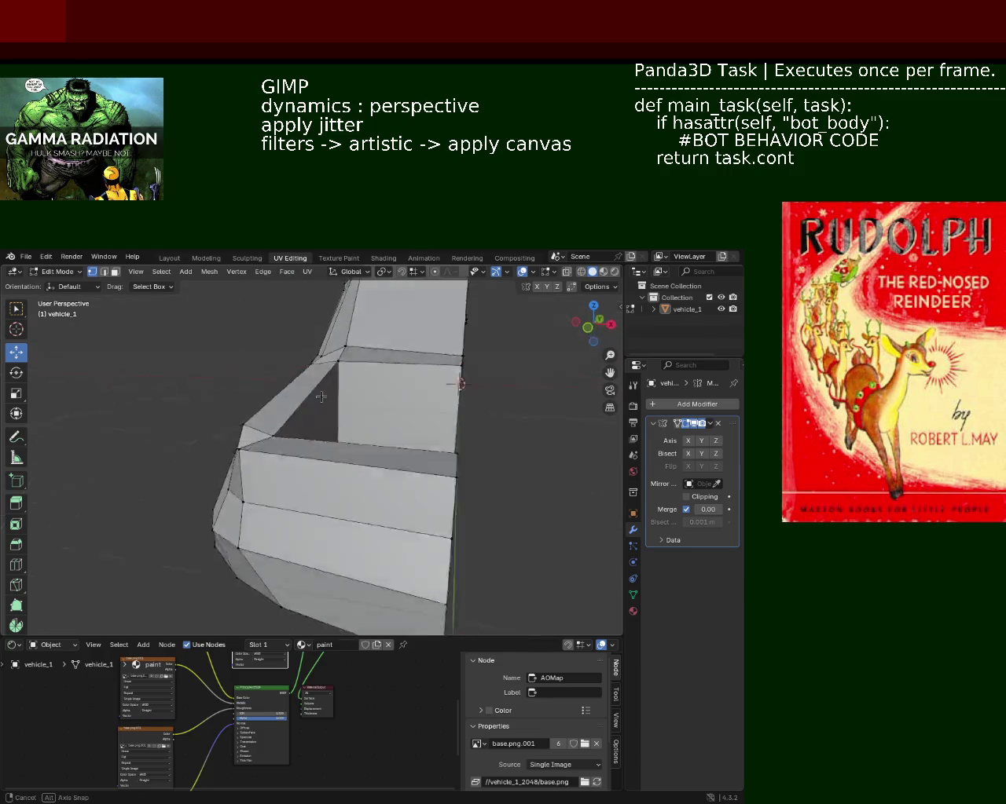
{"action": "left_click", "coordinate": [374, 464]}
{"action": "left_click_drag", "start_coordinate": [377, 430], "coordinate": [379, 421]}
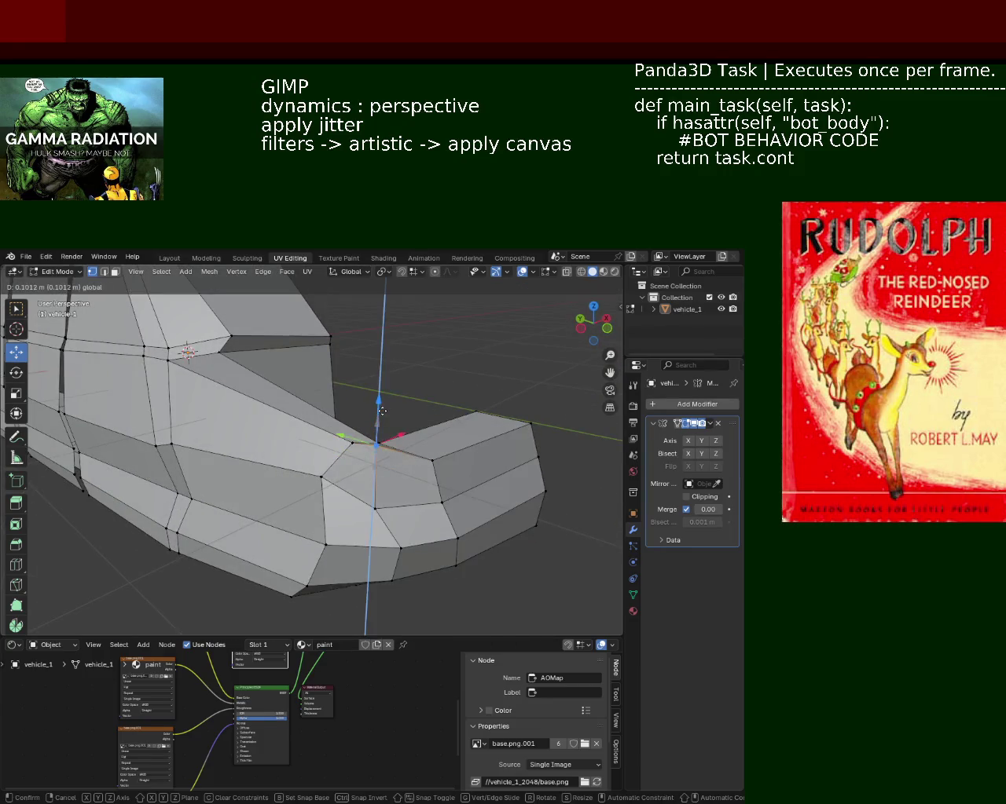
{"action": "key", "text": "g"}
{"action": "key", "text": "y"}
{"action": "left_click", "coordinate": [297, 438]}
{"action": "mouse_move", "coordinate": [298, 438]}
{"action": "middle_mouse_down"}
{"action": "mouse_move", "coordinate": [275, 422]}
{"action": "mouse_move", "coordinate": [274, 404]}
{"action": "mouse_move", "coordinate": [289, 443]}
{"action": "mouse_move", "coordinate": [207, 349]}
{"action": "mouse_move", "coordinate": [153, 420]}
{"action": "mouse_move", "coordinate": [113, 413]}
{"action": "mouse_move", "coordinate": [245, 326]}
{"action": "middle_mouse_up"}
- Move the selected vertex, then shift it along the X axis
{"action": "key", "text": "g"}
{"action": "left_click", "coordinate": [107, 403]}
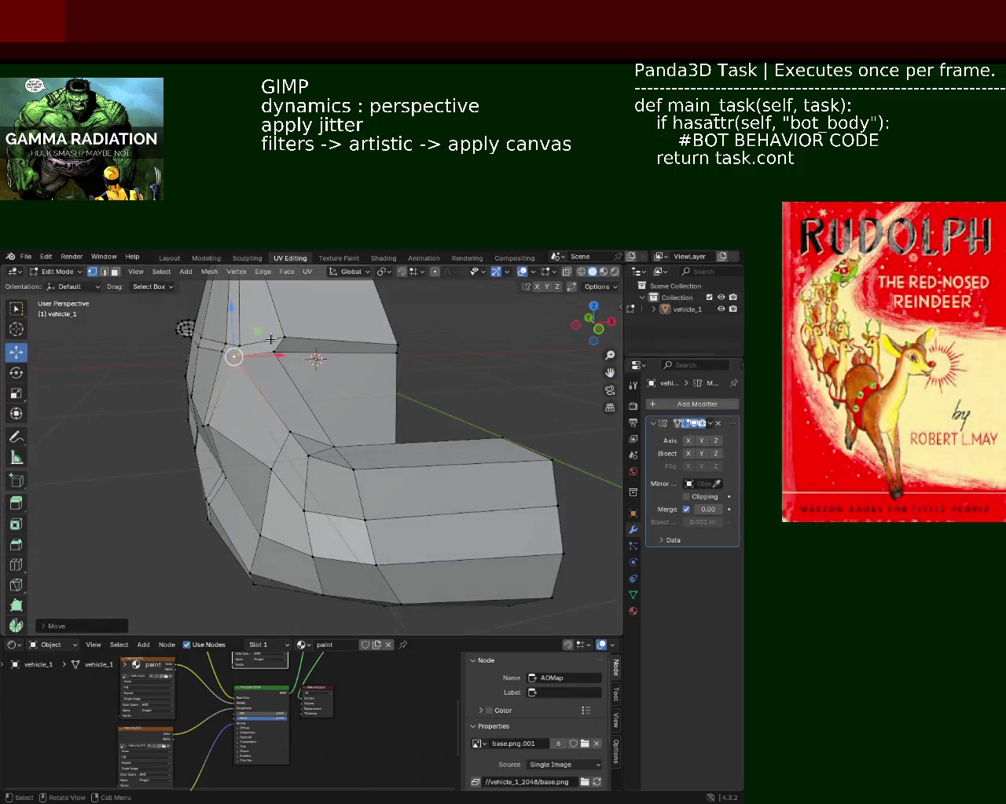
{"action": "key", "text": "g"}
{"action": "key", "text": "x"}
{"action": "left_click", "coordinate": [302, 348]}
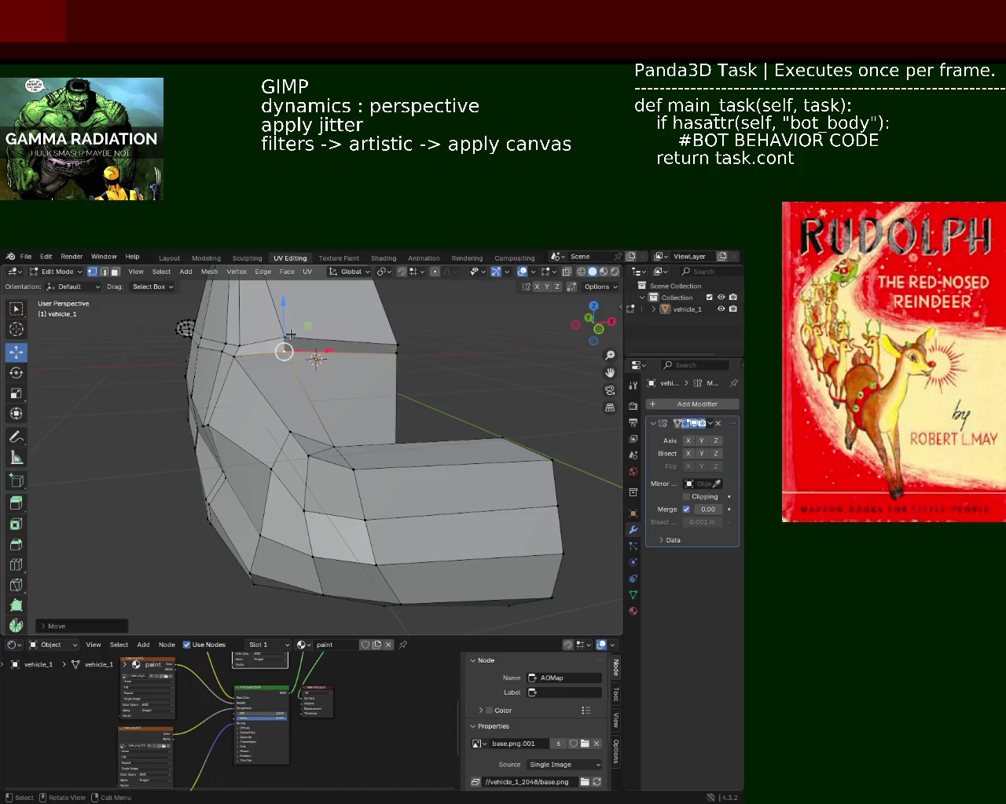
{"action": "middle_click_drag", "start_coordinate": [302, 347], "coordinate": [268, 282]}
{"action": "middle_click_drag", "start_coordinate": [314, 319], "coordinate": [428, 439]}
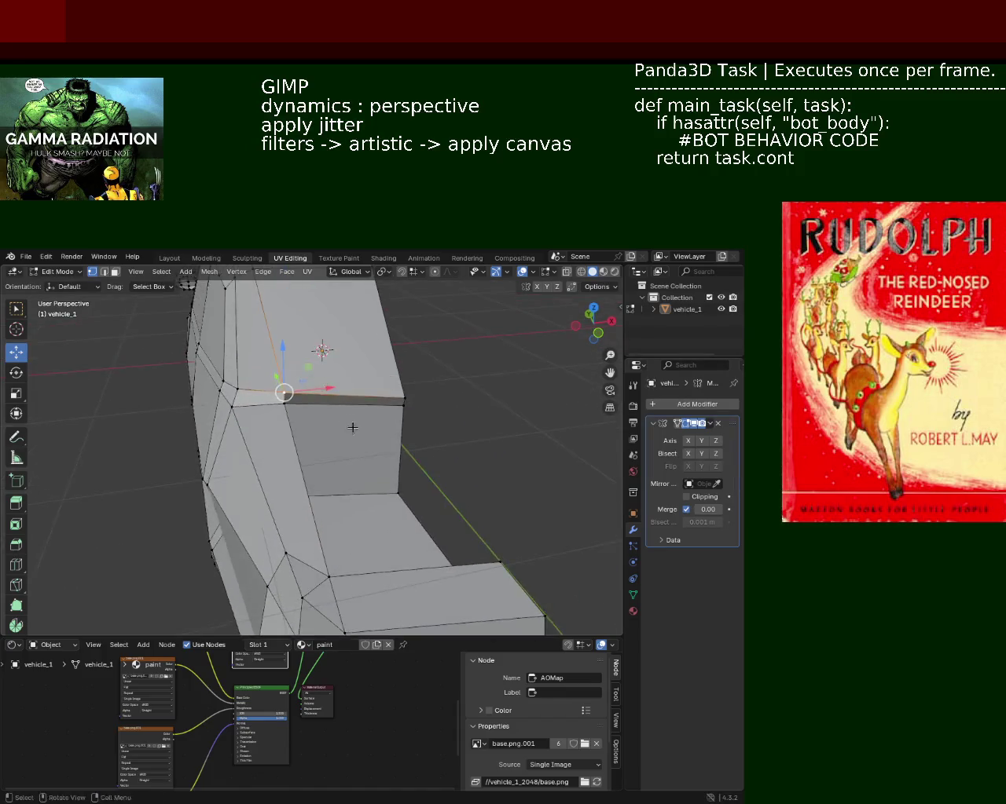
- Box-select a vertex on the upper edge and move it vertically along Z
{"action": "key", "text": "b"}
{"action": "left_click_drag", "start_coordinate": [413, 399], "coordinate": [430, 419]}
{"action": "key", "text": "g"}
{"action": "key", "text": "x"}
{"action": "key", "text": "Escape"}
{"action": "key", "text": "g"}
{"action": "key", "text": "z"}
{"action": "left_click", "coordinate": [423, 371]}
{"action": "middle_click_drag", "start_coordinate": [420, 411], "coordinate": [297, 413]}
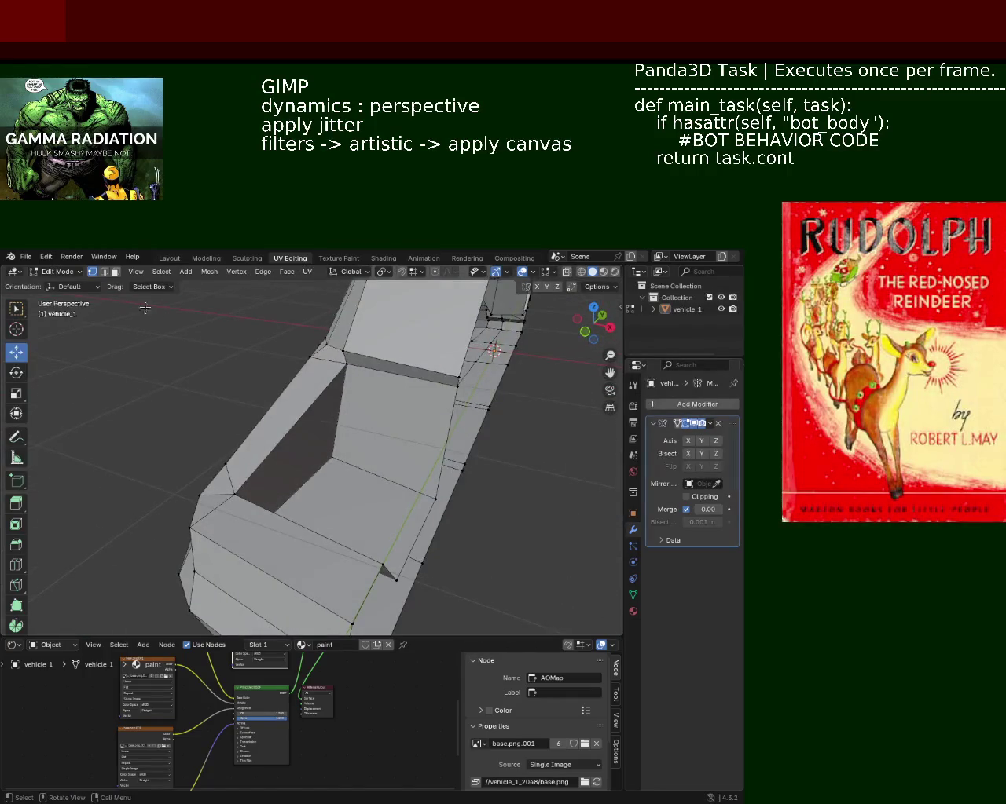
- Shift the recess's bottom face along the X axis
{"action": "left_click", "coordinate": [338, 467]}
{"action": "mouse_move", "coordinate": [338, 467]}
{"action": "middle_mouse_down"}
{"action": "mouse_move", "coordinate": [244, 498]}
{"action": "mouse_move", "coordinate": [332, 487]}
{"action": "mouse_move", "coordinate": [385, 521]}
{"action": "middle_mouse_up"}
{"action": "left_click", "coordinate": [268, 499]}
{"action": "key", "text": "g"}
{"action": "key", "text": "x"}
{"action": "left_click", "coordinate": [332, 487]}
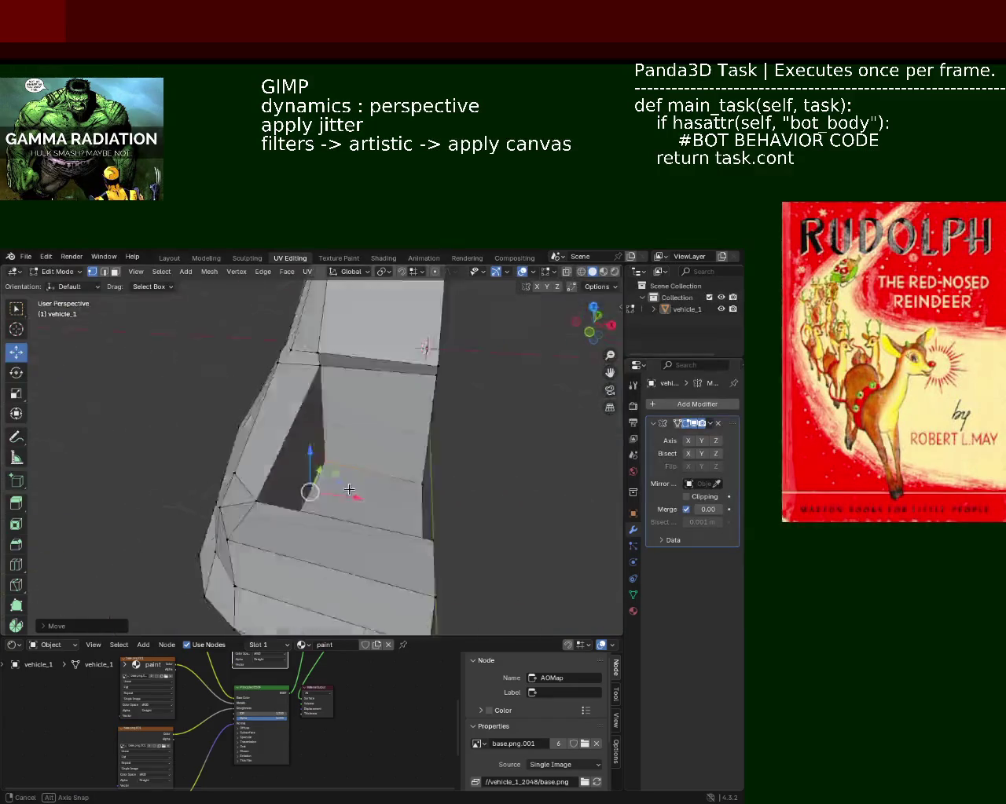
- Move another recess face vertically along Z
{"action": "left_click", "coordinate": [428, 528]}
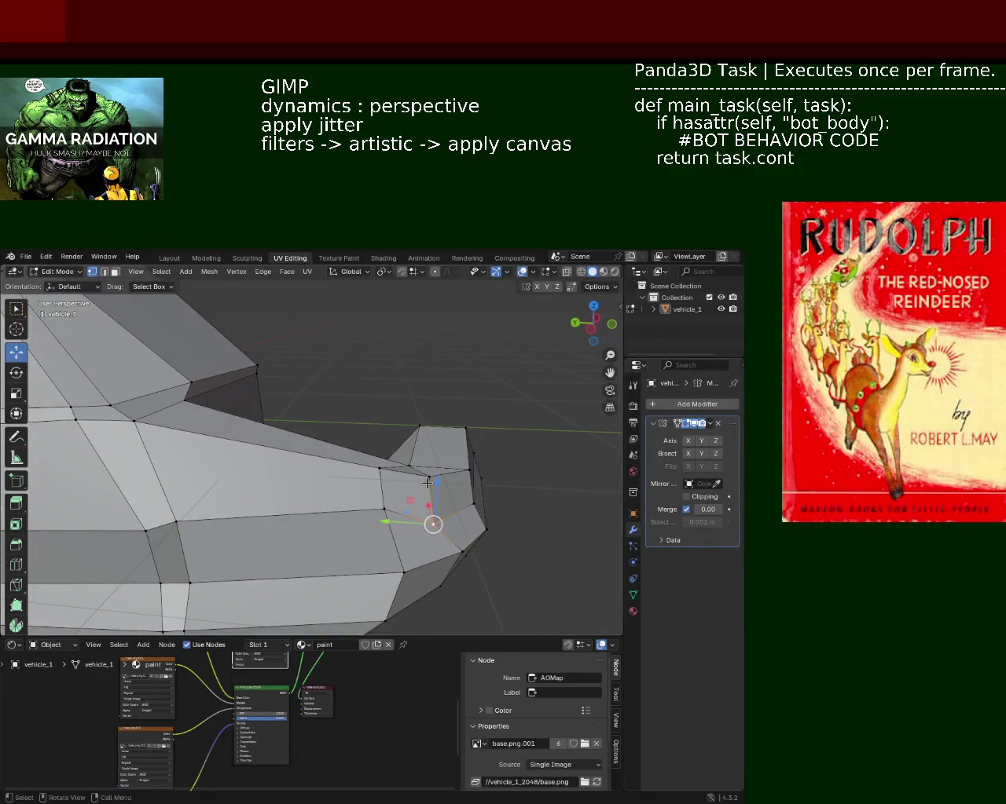
{"action": "key", "text": "g"}
{"action": "key", "text": "z"}
{"action": "left_click", "coordinate": [434, 493]}
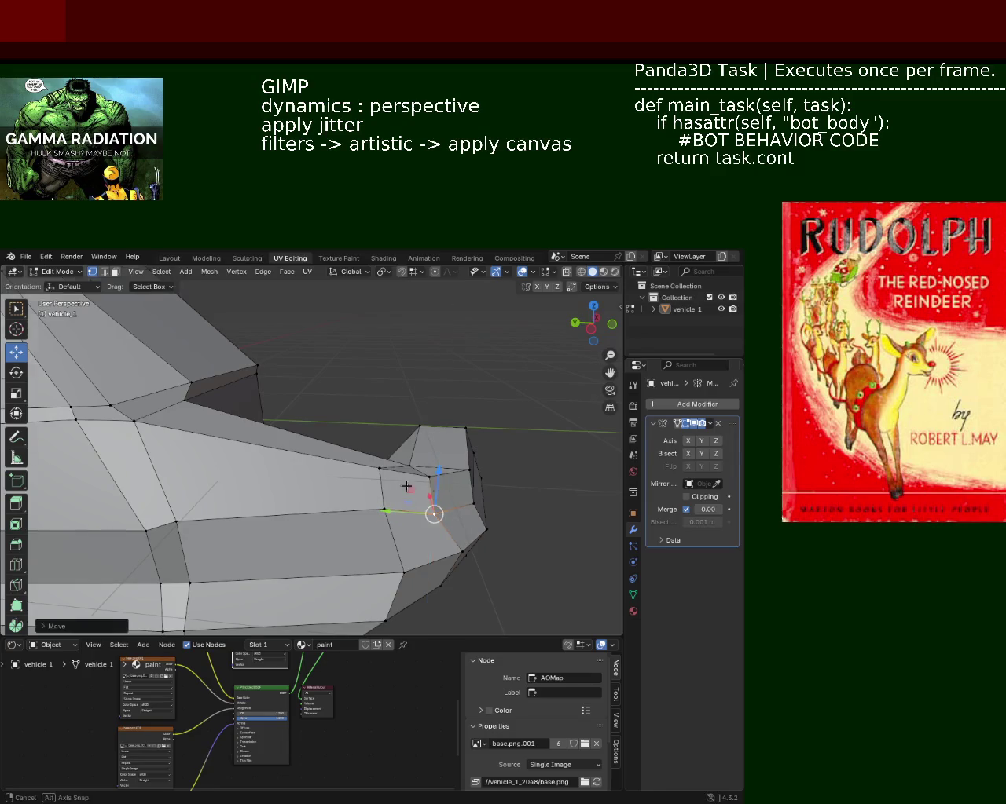
{"action": "middle_click_drag", "start_coordinate": [408, 482], "coordinate": [316, 467]}
- Shift the window opening's inner edge along the X axis
{"action": "left_click", "coordinate": [233, 450]}
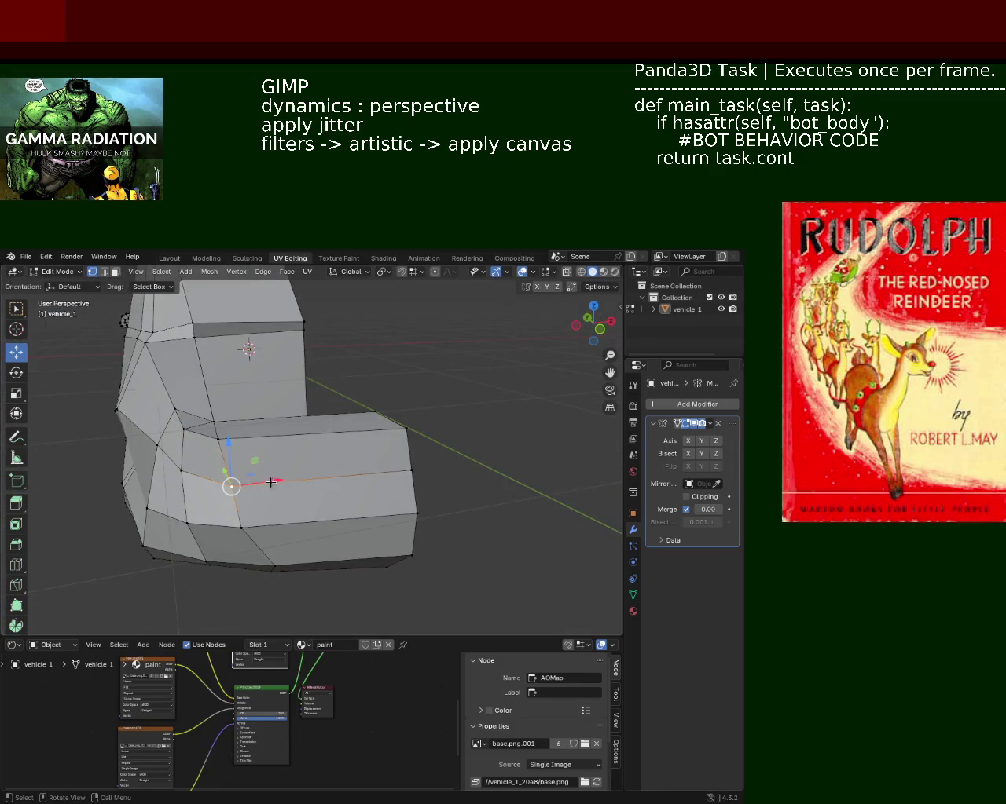
{"action": "left_click", "coordinate": [182, 413]}
{"action": "mouse_move", "coordinate": [181, 413]}
{"action": "middle_mouse_down"}
{"action": "mouse_move", "coordinate": [268, 472]}
{"action": "mouse_move", "coordinate": [259, 476]}
{"action": "middle_mouse_up"}
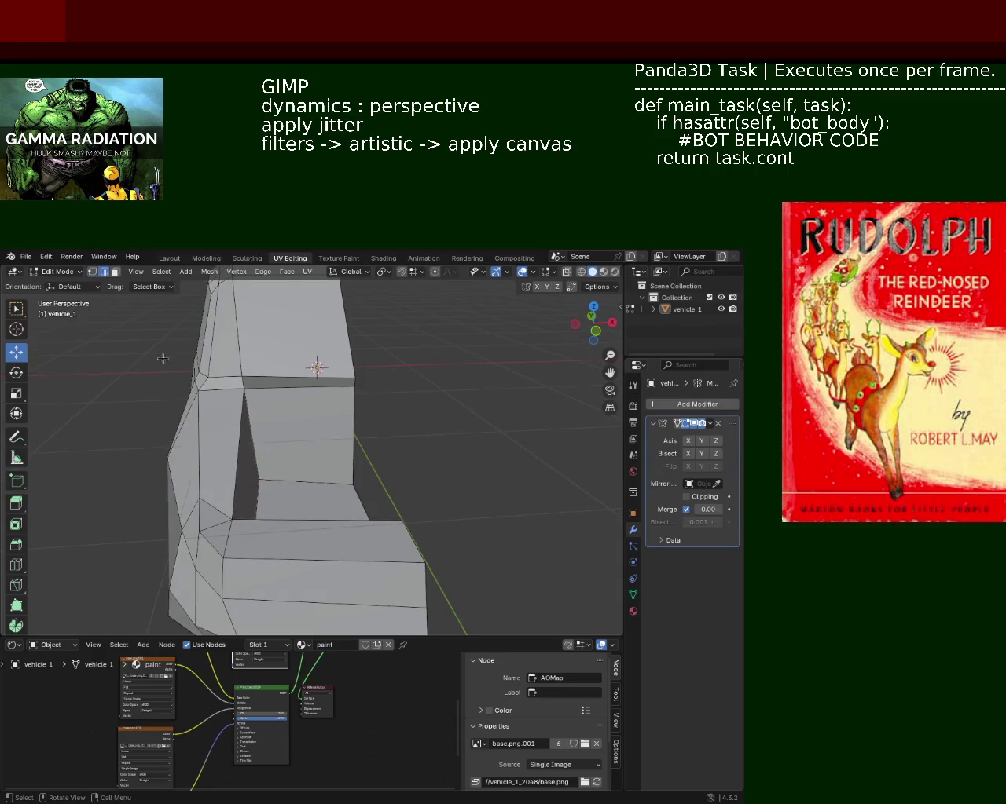
{"action": "left_click", "coordinate": [236, 444]}
{"action": "key", "text": "g"}
{"action": "key", "text": "x"}
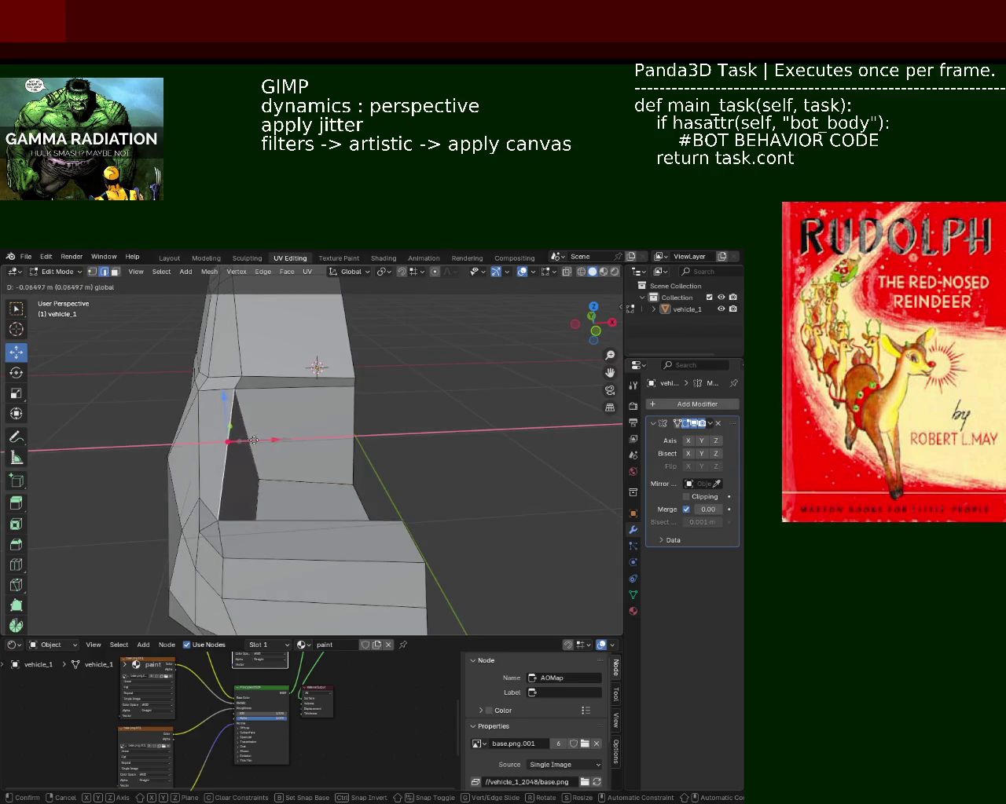
{"action": "left_click", "coordinate": [236, 440]}
- Reposition the vertex at the opening's lower corner
{"action": "left_click", "coordinate": [267, 507]}
{"action": "key", "text": "g"}
{"action": "left_click", "coordinate": [271, 494]}
{"action": "mouse_move", "coordinate": [267, 503]}
{"action": "middle_mouse_down"}
{"action": "mouse_move", "coordinate": [408, 481]}
{"action": "mouse_move", "coordinate": [312, 512]}
{"action": "mouse_move", "coordinate": [411, 445]}
{"action": "mouse_move", "coordinate": [437, 460]}
{"action": "mouse_move", "coordinate": [354, 512]}
{"action": "mouse_move", "coordinate": [361, 507]}
{"action": "middle_mouse_up"}
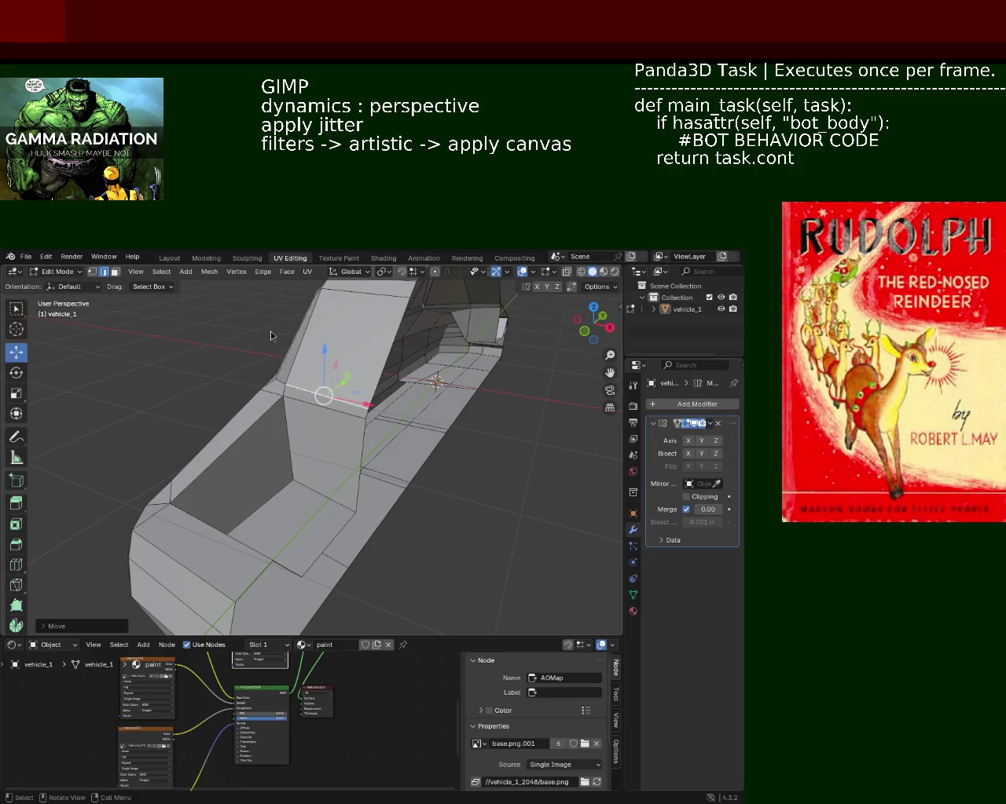
- Move the selected cab edge about 0.04 m along the Y axis, then orbit around the car
{"action": "mouse_move", "coordinate": [325, 392]}
{"action": "middle_mouse_down"}
{"action": "mouse_move", "coordinate": [274, 410]}
{"action": "mouse_move", "coordinate": [226, 399]}
{"action": "mouse_move", "coordinate": [260, 418]}
{"action": "mouse_move", "coordinate": [325, 399]}
{"action": "mouse_move", "coordinate": [433, 490]}
{"action": "middle_mouse_up"}
{"action": "key", "text": "g"}
{"action": "key", "text": "y"}
{"action": "left_click", "coordinate": [360, 403]}
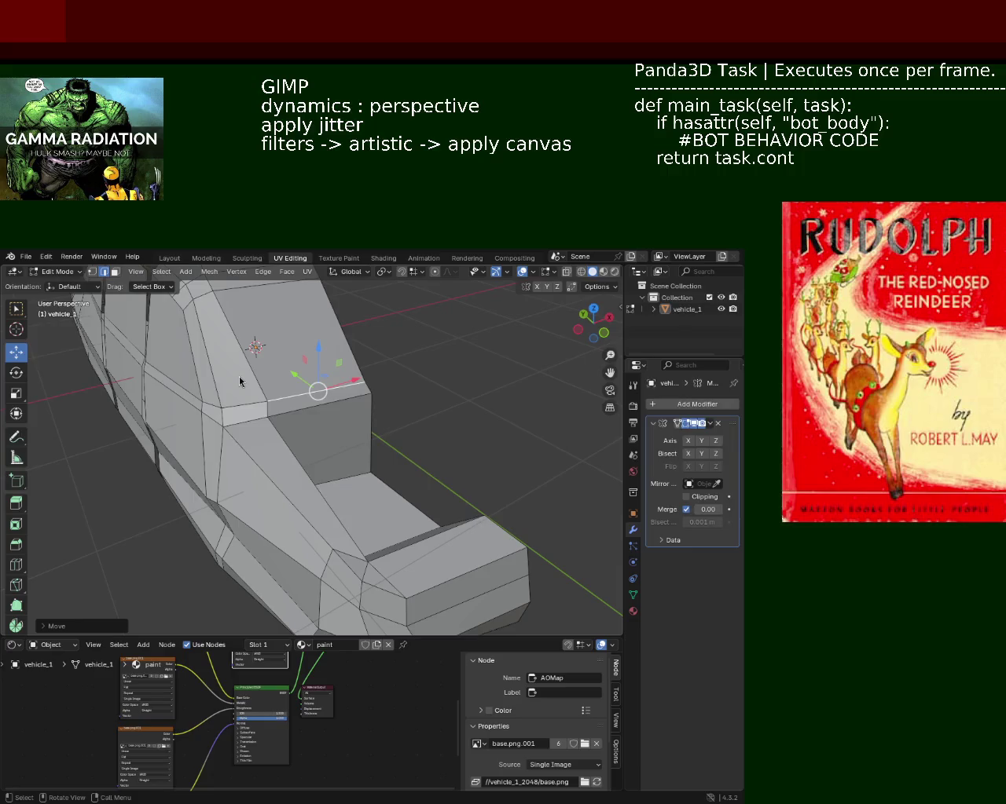
{"action": "mouse_move", "coordinate": [378, 402]}
{"action": "middle_mouse_down"}
{"action": "mouse_move", "coordinate": [261, 414]}
{"action": "mouse_move", "coordinate": [264, 474]}
{"action": "mouse_move", "coordinate": [362, 482]}
{"action": "middle_mouse_up"}
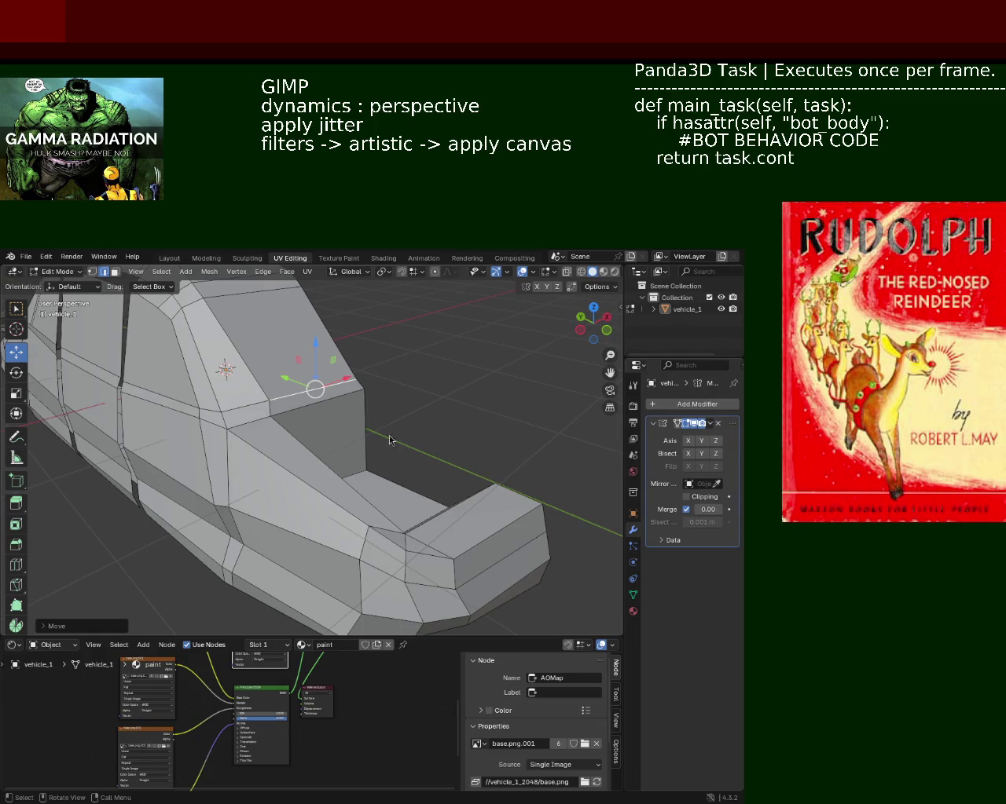
{"action": "mouse_move", "coordinate": [489, 367]}
{"action": "middle_mouse_down"}
{"action": "mouse_move", "coordinate": [366, 396]}
{"action": "mouse_move", "coordinate": [357, 405]}
{"action": "mouse_move", "coordinate": [377, 416]}
{"action": "mouse_move", "coordinate": [427, 397]}
{"action": "mouse_move", "coordinate": [377, 465]}
{"action": "mouse_move", "coordinate": [262, 427]}
{"action": "mouse_move", "coordinate": [343, 435]}
{"action": "mouse_move", "coordinate": [283, 421]}
{"action": "mouse_move", "coordinate": [349, 401]}
{"action": "mouse_move", "coordinate": [280, 415]}
{"action": "mouse_move", "coordinate": [328, 419]}
{"action": "mouse_move", "coordinate": [312, 448]}
{"action": "mouse_move", "coordinate": [332, 445]}
{"action": "mouse_move", "coordinate": [269, 436]}
{"action": "mouse_move", "coordinate": [232, 408]}
{"action": "mouse_move", "coordinate": [377, 412]}
{"action": "mouse_move", "coordinate": [330, 425]}
{"action": "mouse_move", "coordinate": [270, 401]}
{"action": "middle_mouse_up"}
- Nudge the left-side edge loop on the car's front with the Move gizmo arrow
{"action": "left_click_drag", "start_coordinate": [250, 454], "coordinate": [278, 448]}
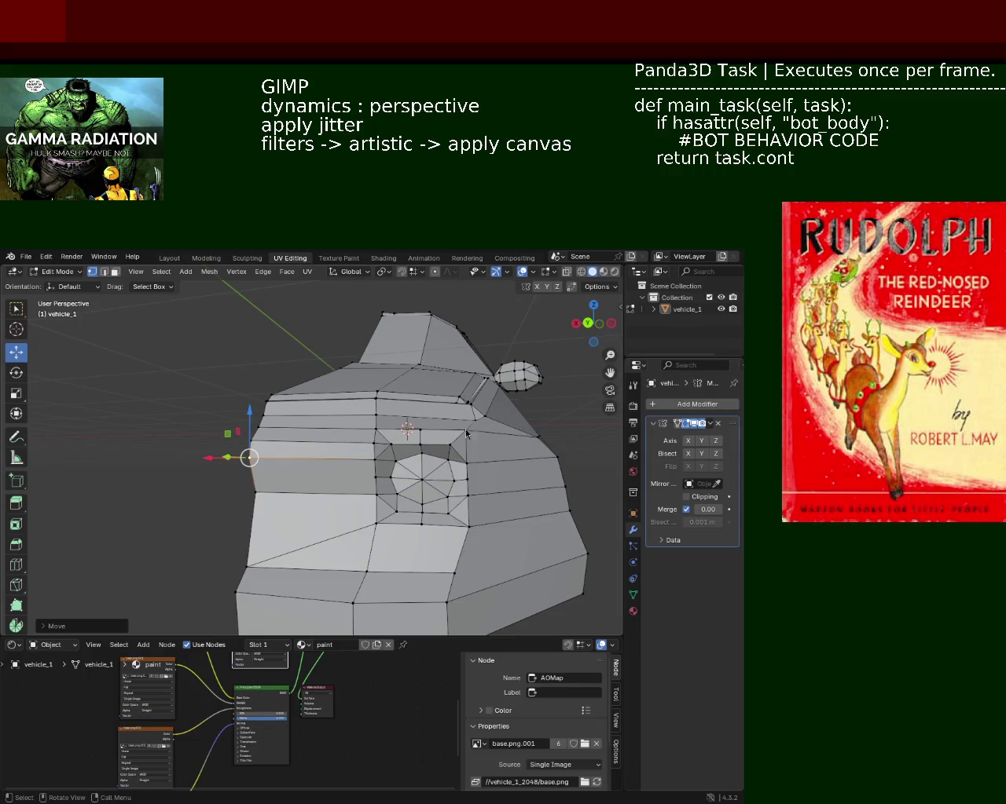
{"action": "mouse_move", "coordinate": [481, 403]}
{"action": "middle_mouse_down"}
{"action": "mouse_move", "coordinate": [381, 450]}
{"action": "mouse_move", "coordinate": [214, 418]}
{"action": "mouse_move", "coordinate": [267, 458]}
{"action": "mouse_move", "coordinate": [345, 413]}
{"action": "mouse_move", "coordinate": [519, 439]}
{"action": "mouse_move", "coordinate": [276, 441]}
{"action": "mouse_move", "coordinate": [272, 460]}
{"action": "mouse_move", "coordinate": [233, 435]}
{"action": "mouse_move", "coordinate": [290, 469]}
{"action": "mouse_move", "coordinate": [271, 439]}
{"action": "mouse_move", "coordinate": [180, 411]}
{"action": "mouse_move", "coordinate": [254, 404]}
{"action": "mouse_move", "coordinate": [180, 415]}
{"action": "mouse_move", "coordinate": [381, 406]}
{"action": "middle_mouse_up"}
{"action": "scroll", "coordinate": [271, 464], "scroll_direction": "up", "scroll_amount": 3}
- Zoom in on the side of the car body
{"action": "scroll", "coordinate": [270, 466], "scroll_direction": "up", "scroll_amount": 3}
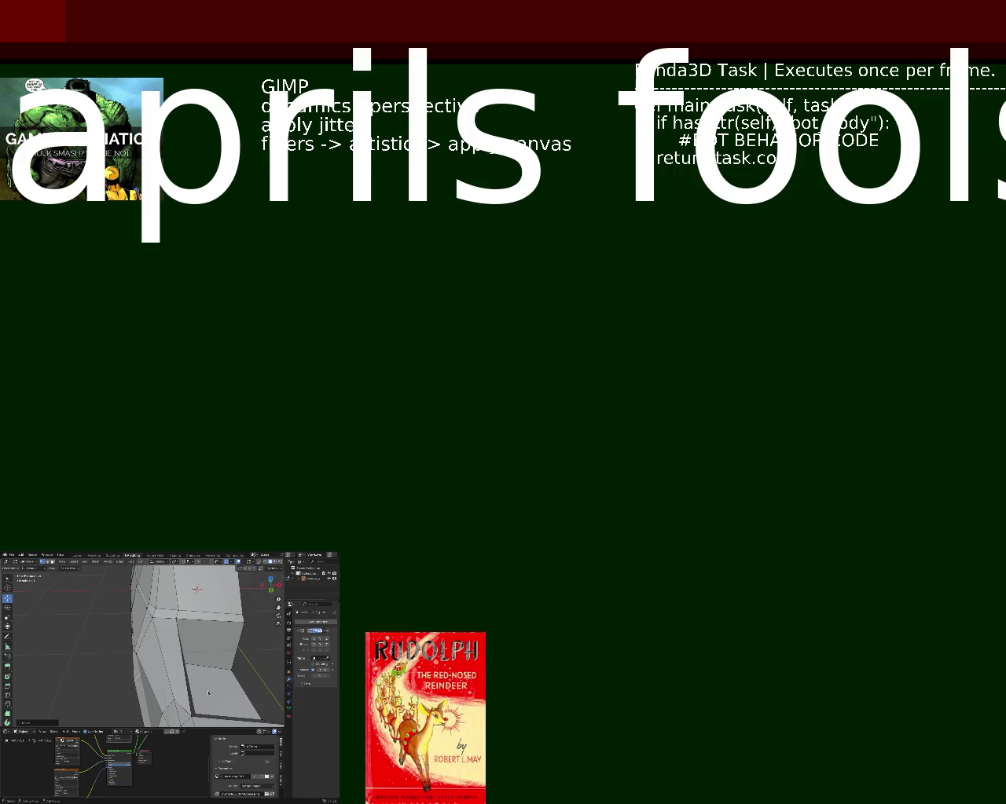
- Begin a 'St. Julian -' line below the April Fools note
{"action": "type", "text": "S"}
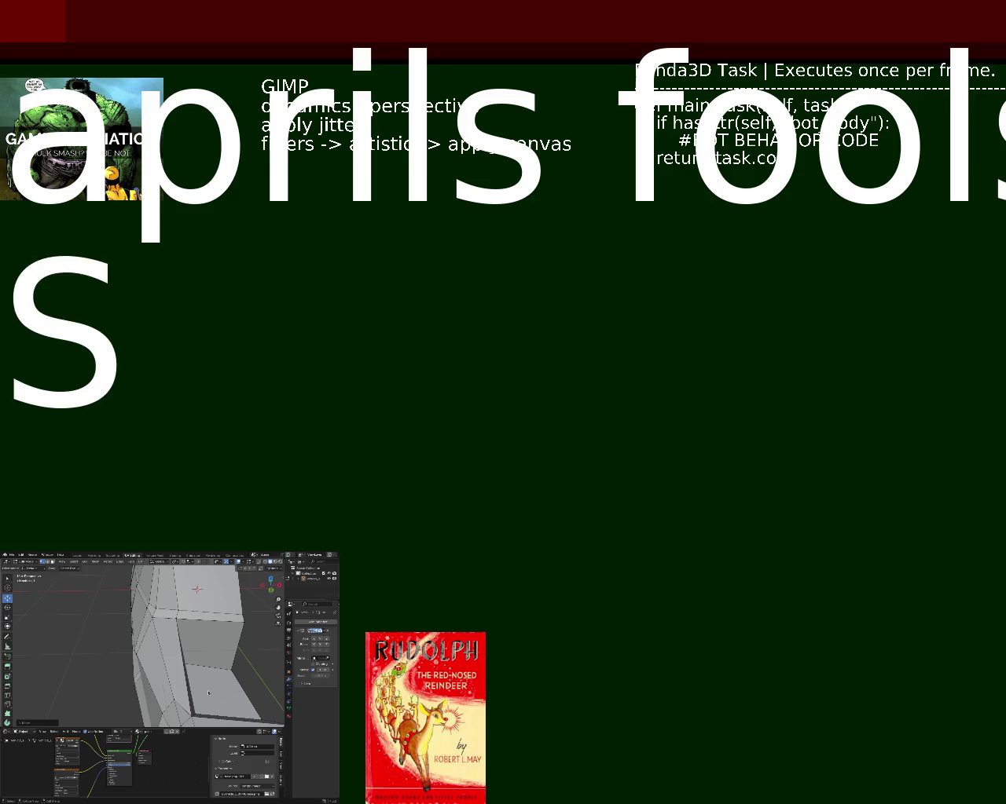
{"action": "type", "text": "t-"}
{"action": "type", "text": "."}
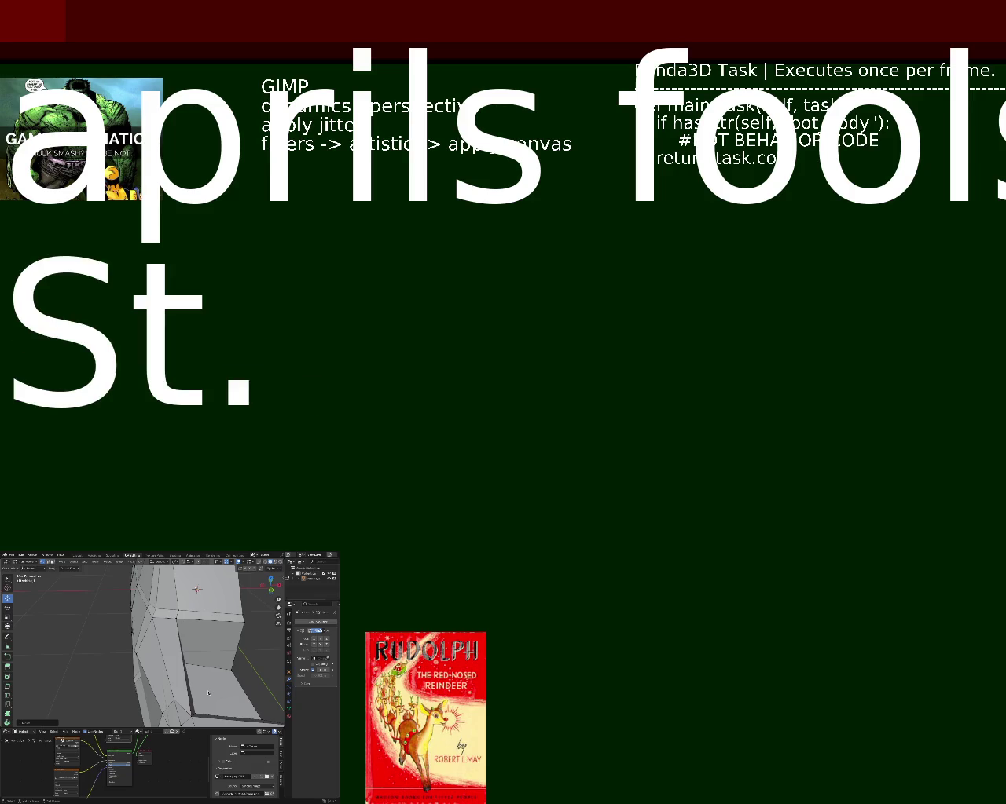
{"action": "type", "text": " Julian -"}
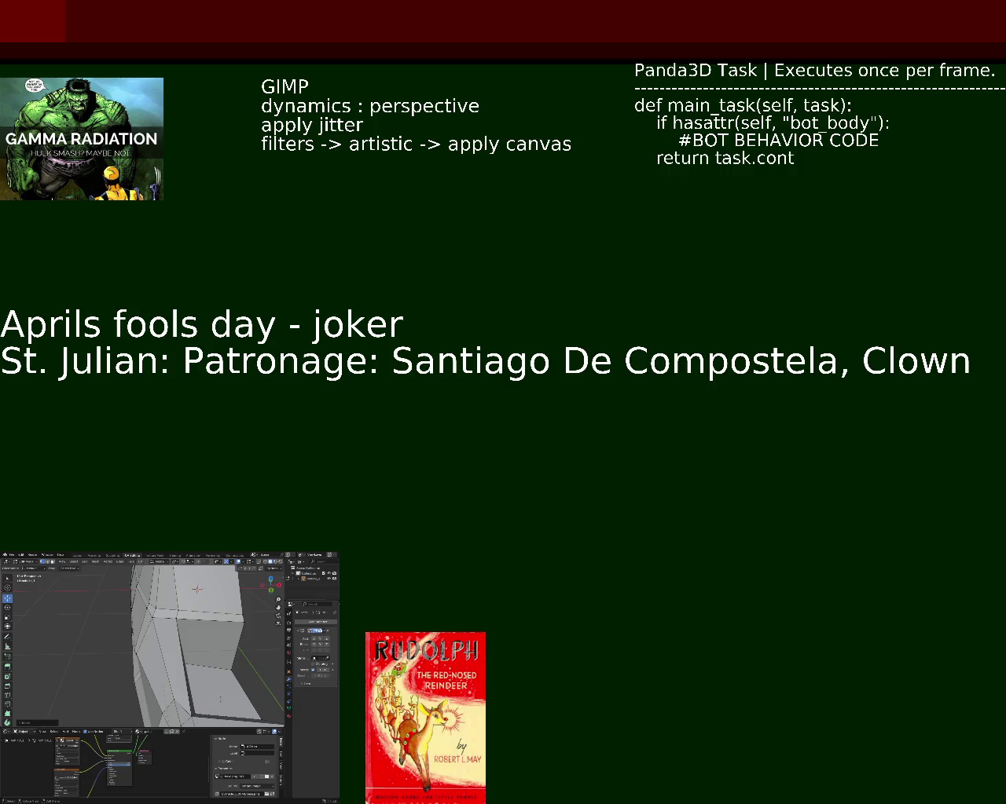
- Add a dashed divider and a 'Christmas: Winter solstice - Temple in Luxor 2000BC' line
{"action": "type", "text": "--------------------------------------------------------------------------"}
{"action": "key", "text": "Return"}
{"action": "type", "text": "C"}
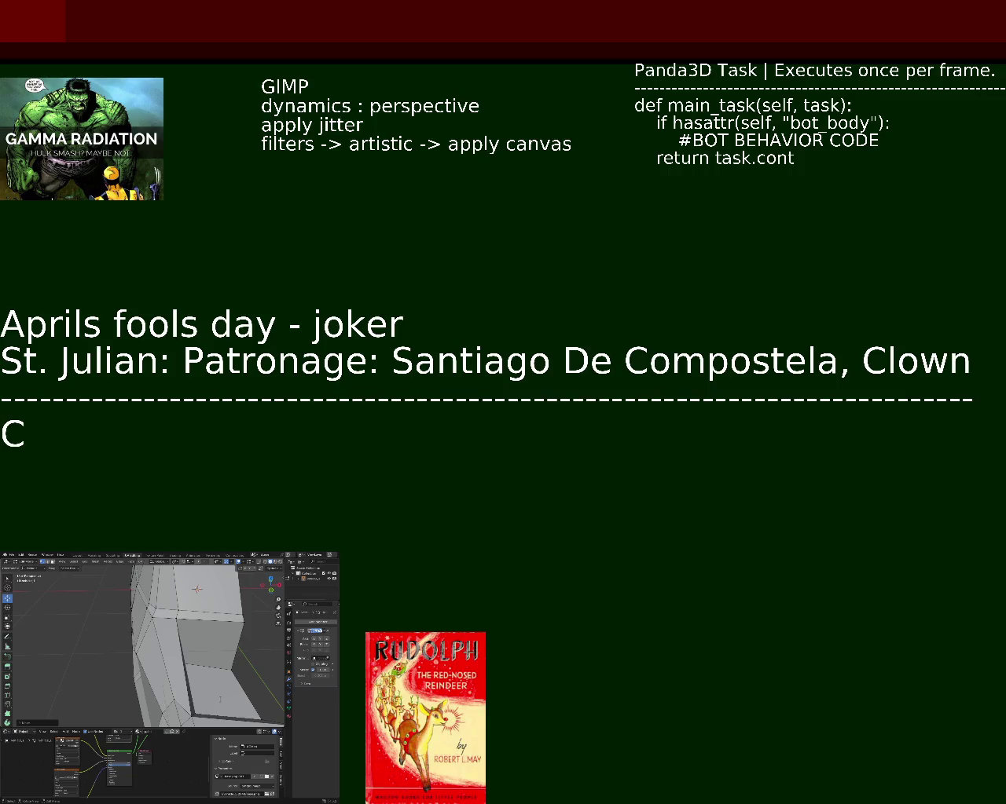
{"action": "type", "text": "hristmas ."}
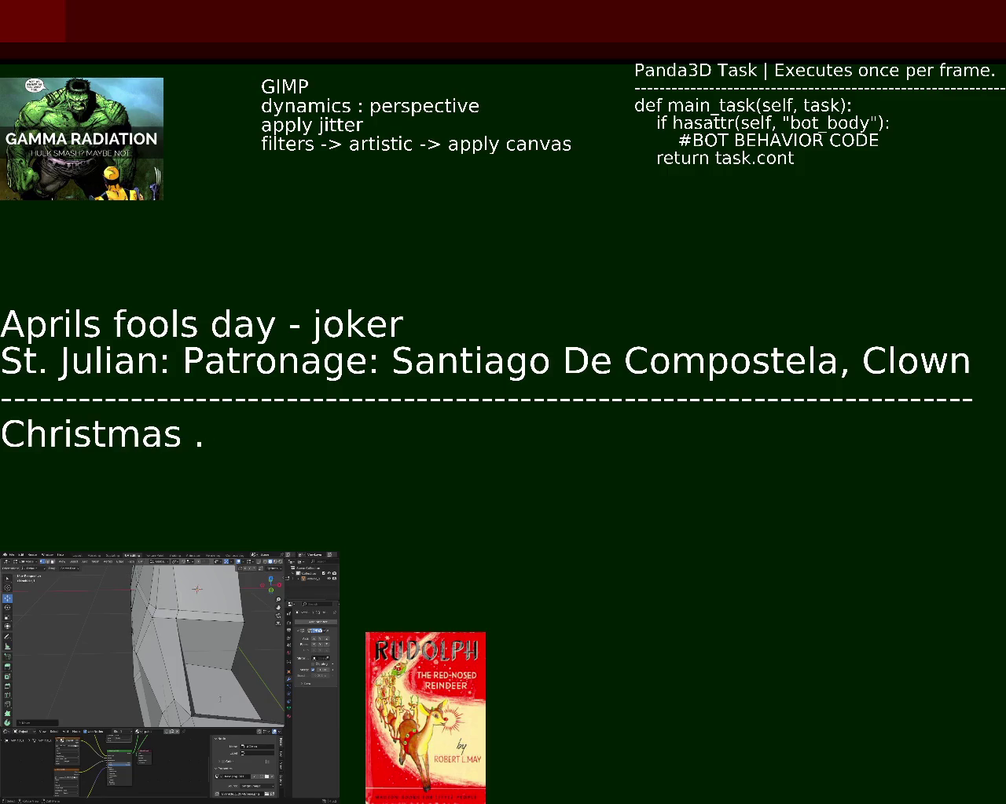
{"action": "type", "text": ":"}
{"action": "type", "text": " Winter soli"}
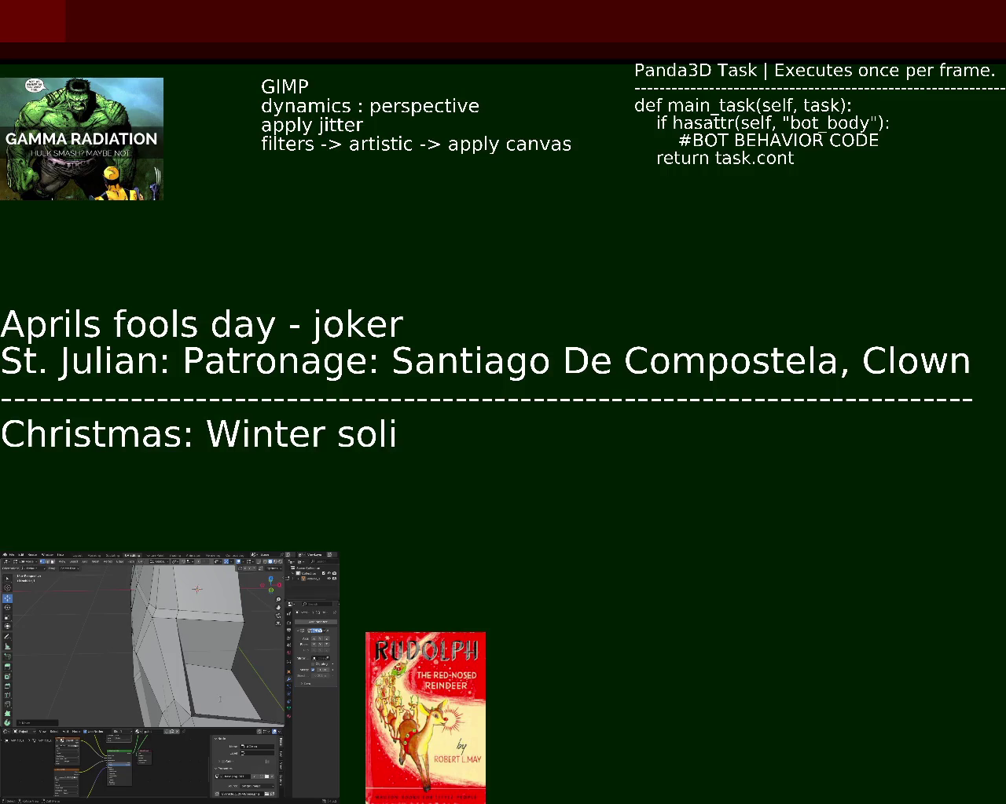
{"action": "type", "text": "stice -"}
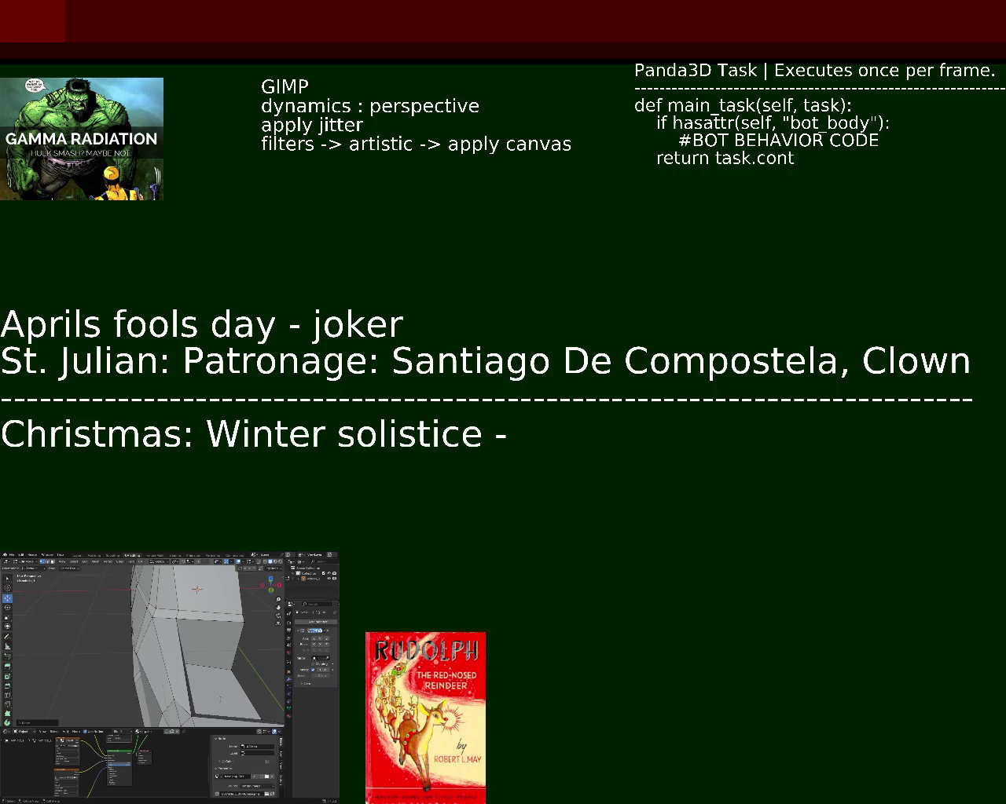
{"action": "type", "text": "C"}
{"action": "key", "text": "BackSpace"}
{"action": "type", "text": "L"}
{"action": "key", "text": "BackSpace"}
{"action": "type", "text": "Templ"}
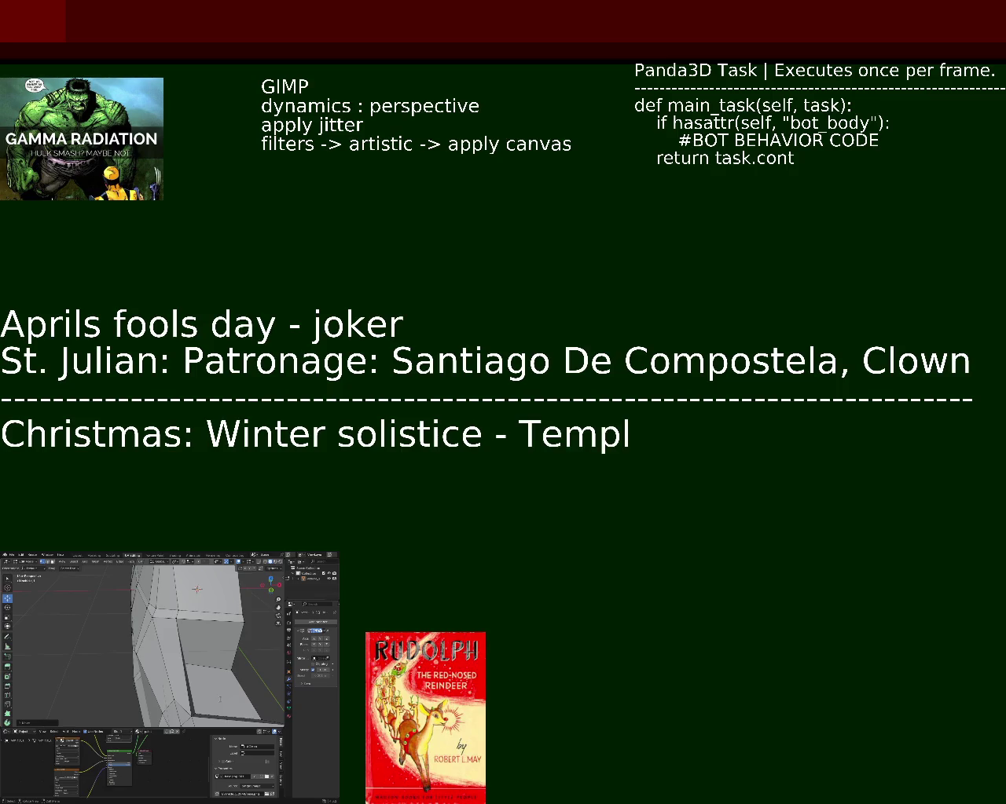
{"action": "type", "text": "e in"}
{"action": "type", "text": " Luxor"}
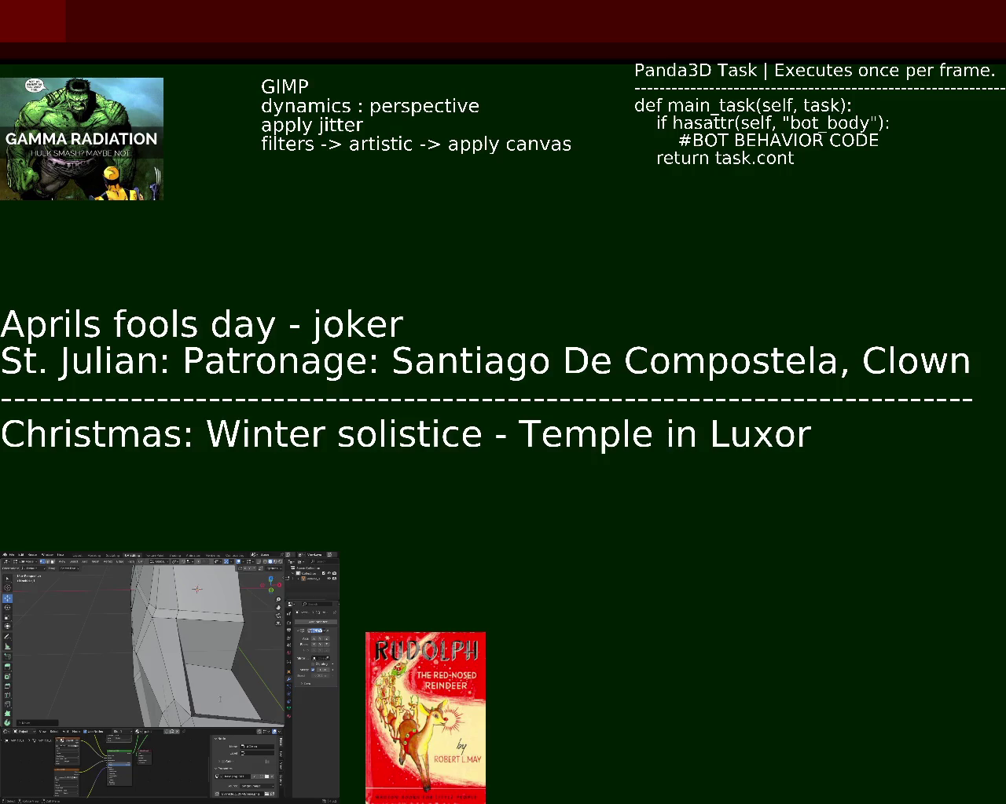
{"action": "type", "text": " 2000"}
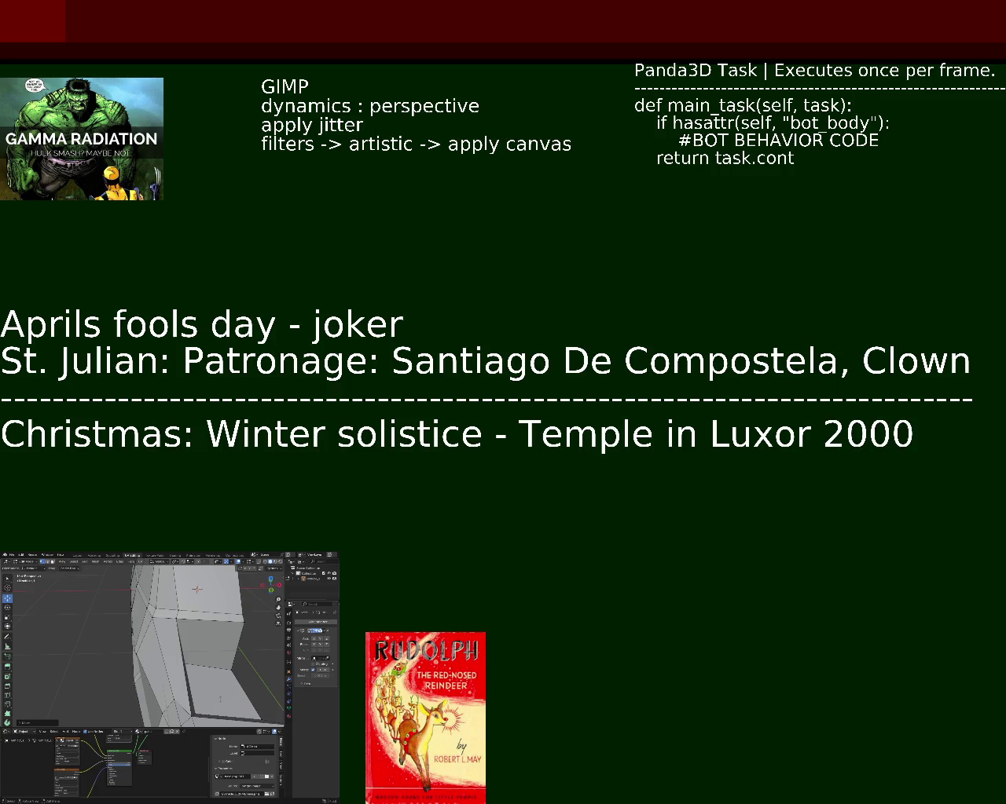
{"action": "type", "text": "BC"}
{"action": "type", "text": " - Alignment of the sun"}
{"action": "type", "text": "the Hospitaller"}
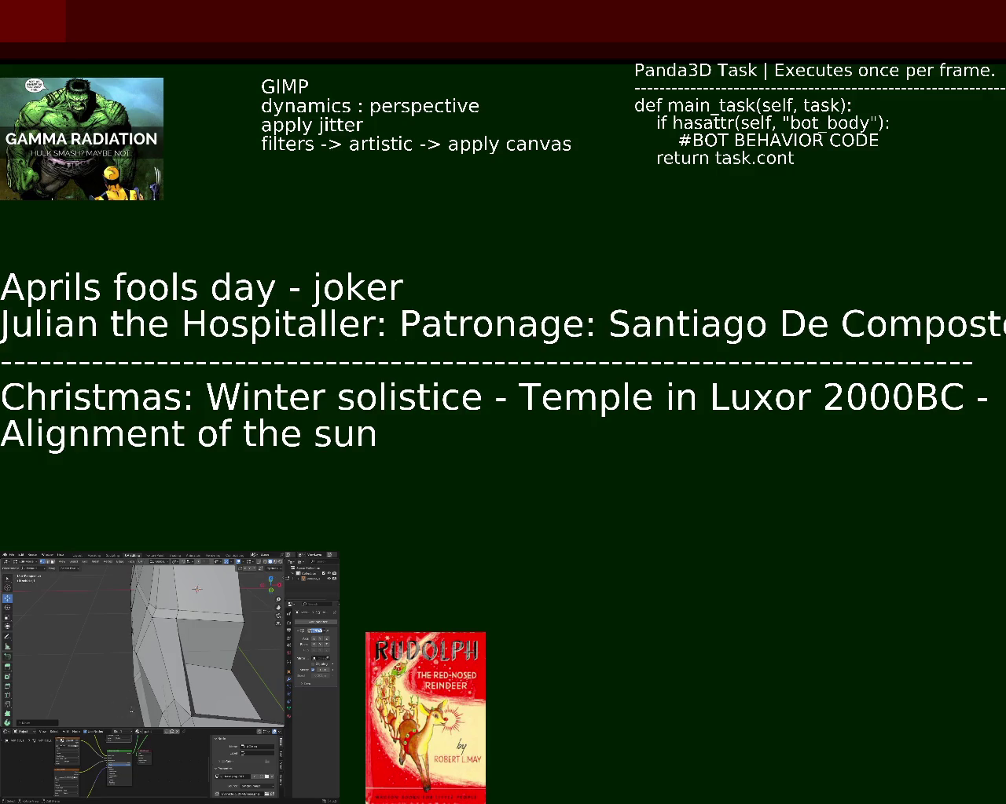
- Put 'St.' in front of Julian's name on the saint line
{"action": "type", "text": "S"}
{"action": "key", "text": "BackSpace"}
{"action": "key", "text": "Left"}
{"action": "type", "text": "St"}
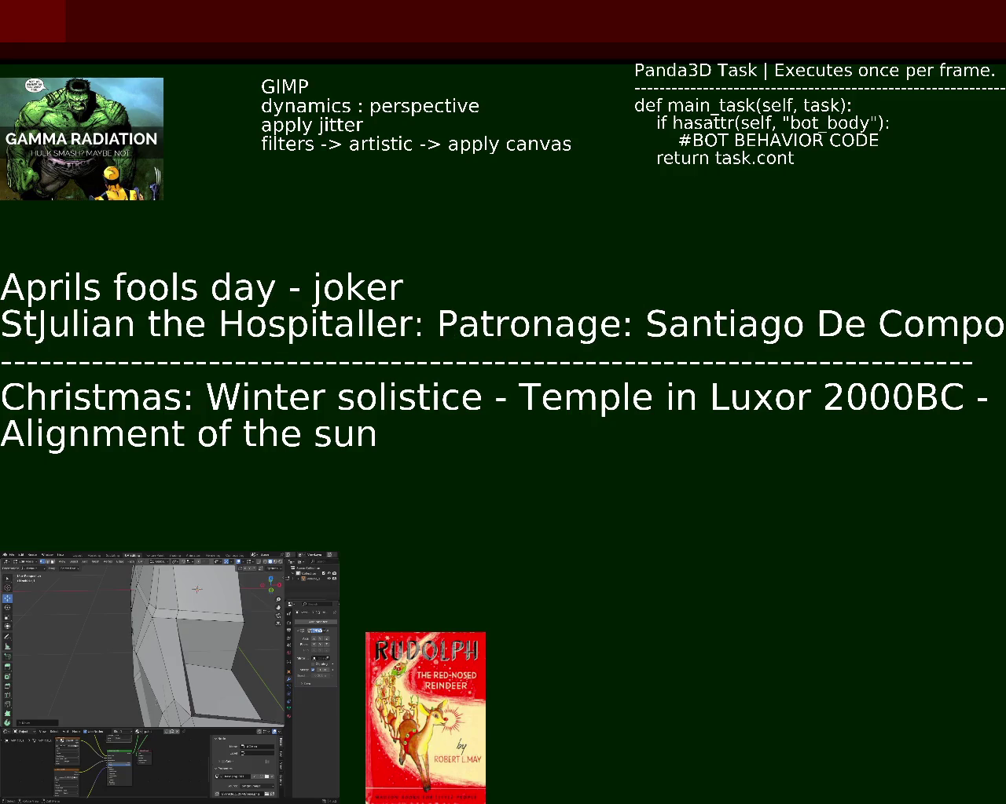
{"action": "type", "text": "."}
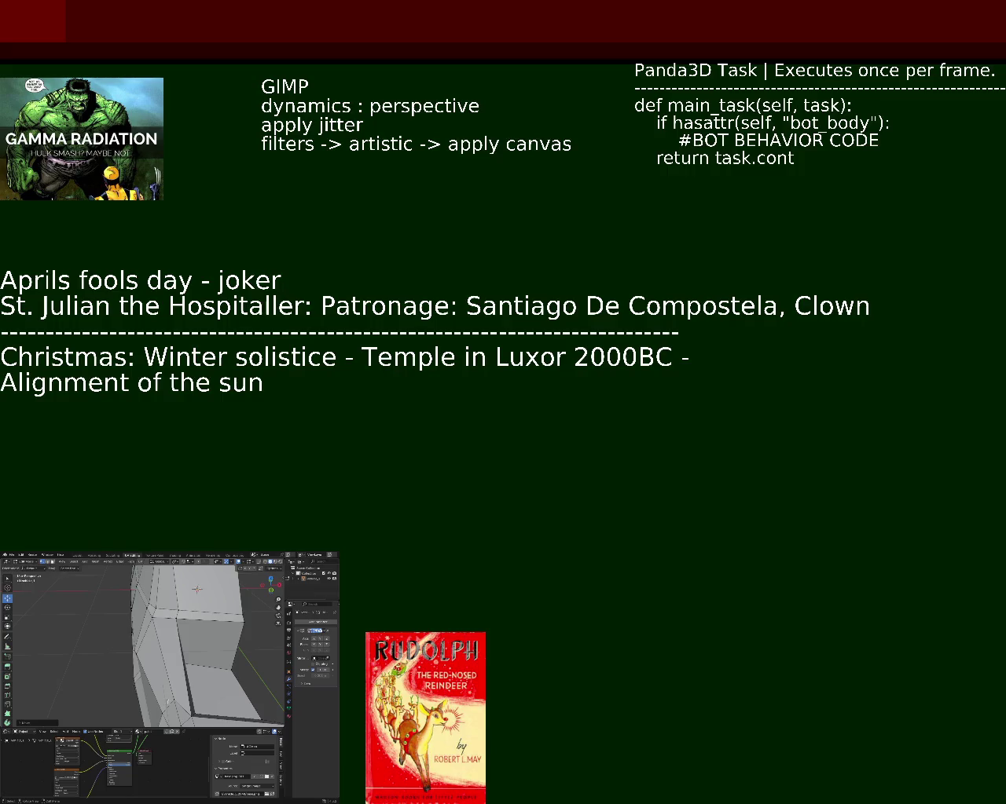
- Add 'pilgrims,' to St. Julian's patronage and start a 'True date of Christmas' line above April Fools
{"action": "type", "text": "pilgrims"}
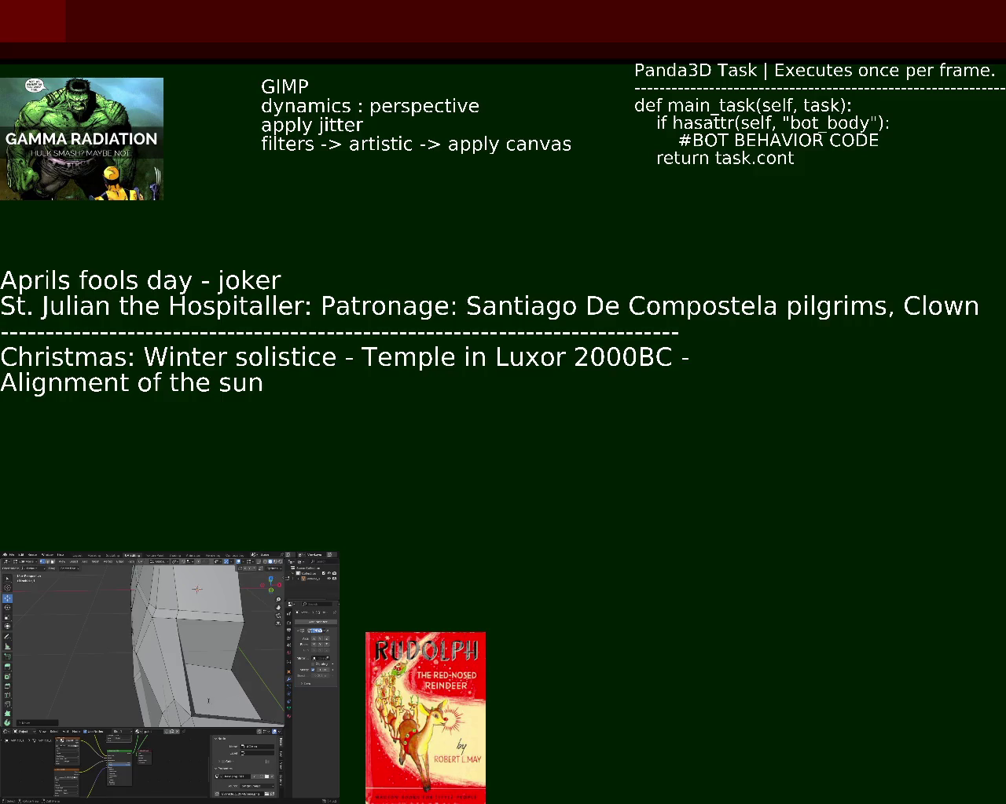
{"action": "type", "text": ","}
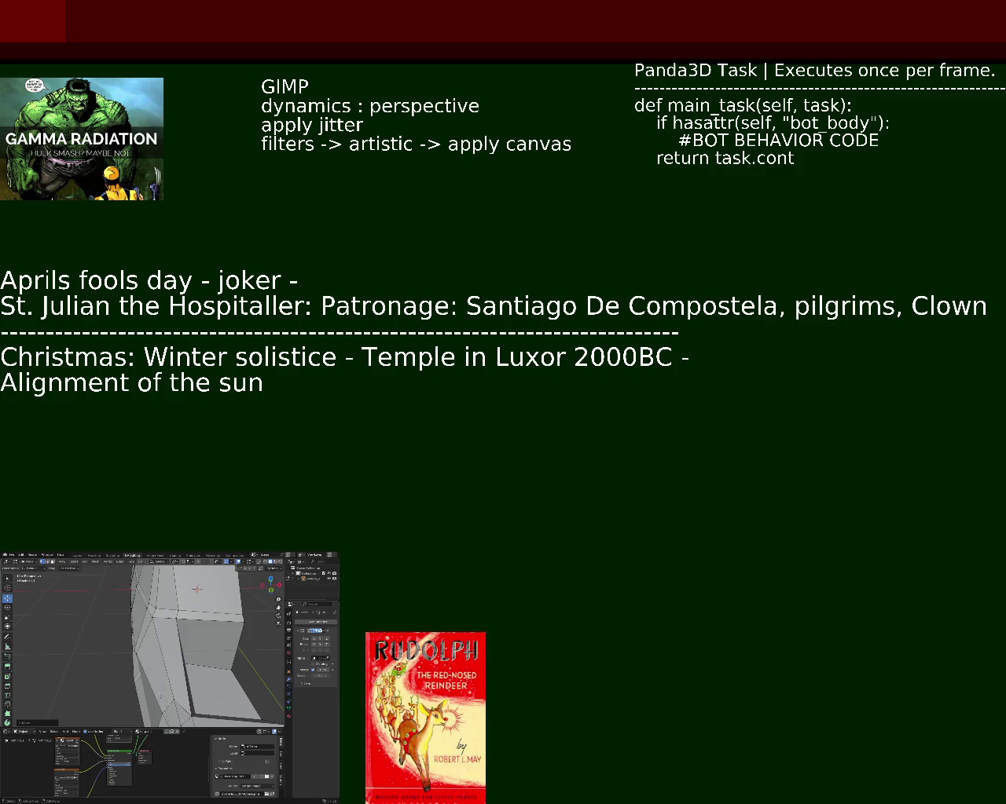
{"action": "type", "text": "-"}
{"action": "key", "text": "Return"}
{"action": "type", "text": "True date of"}
{"action": "key", "text": "BackSpace"}
{"action": "type", "text": "of Cgh"}
{"action": "key", "text": "BackSpace"}
{"action": "key", "text": "BackSpace"}
{"action": "type", "text": "hristams"}
{"action": "key", "text": "BackSpace"}
{"action": "key", "text": "BackSpace"}
{"action": "key", "text": "BackSpace"}
{"action": "type", "text": "mas"}
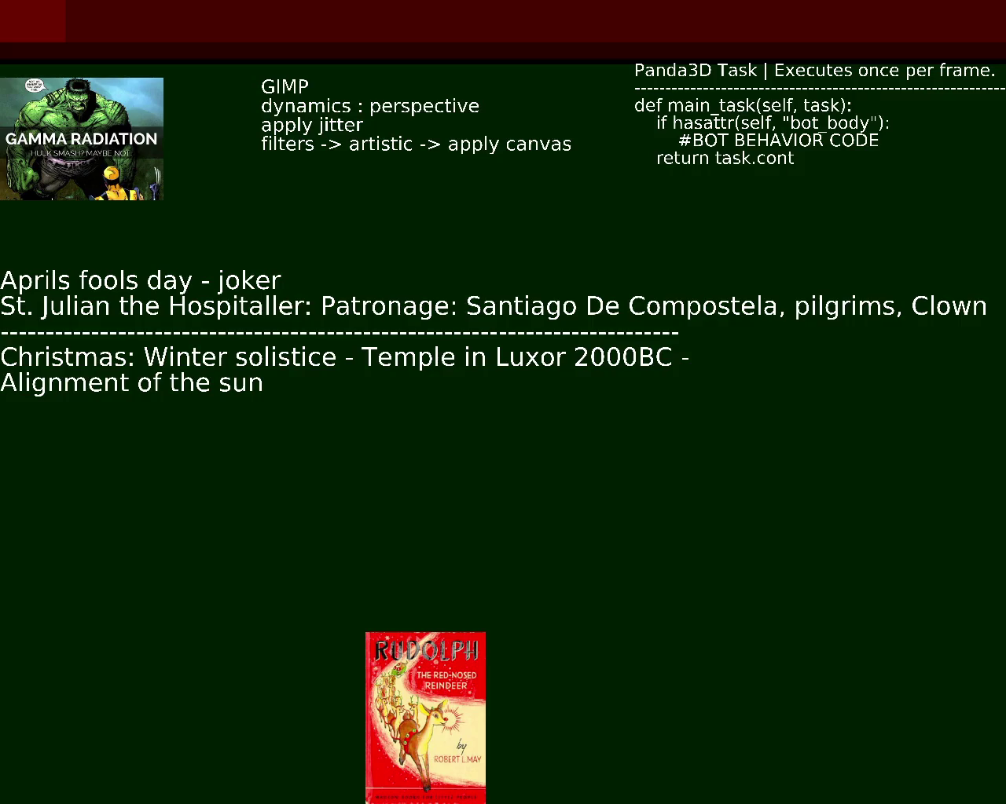
- Type 'True date of the birth of Jesus.', then add and trim a 'March, April, May' month list
{"action": "type", "text": "Tr"}
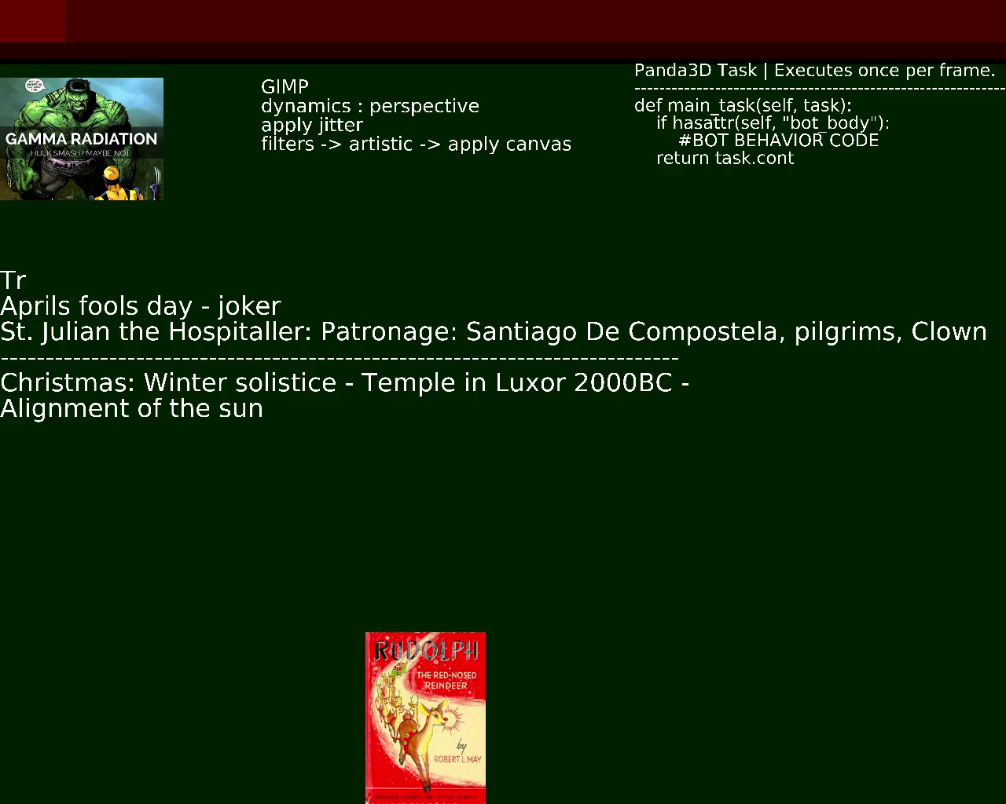
{"action": "type", "text": "ue date of"}
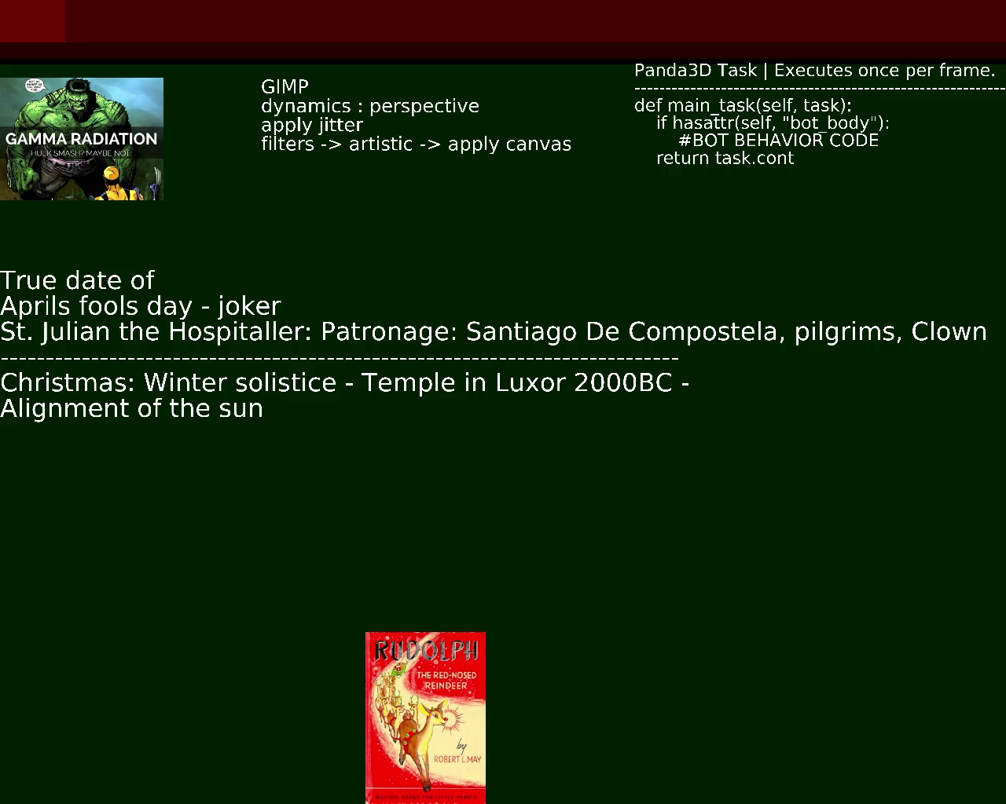
{"action": "type", "text": " the birth of Jesus."}
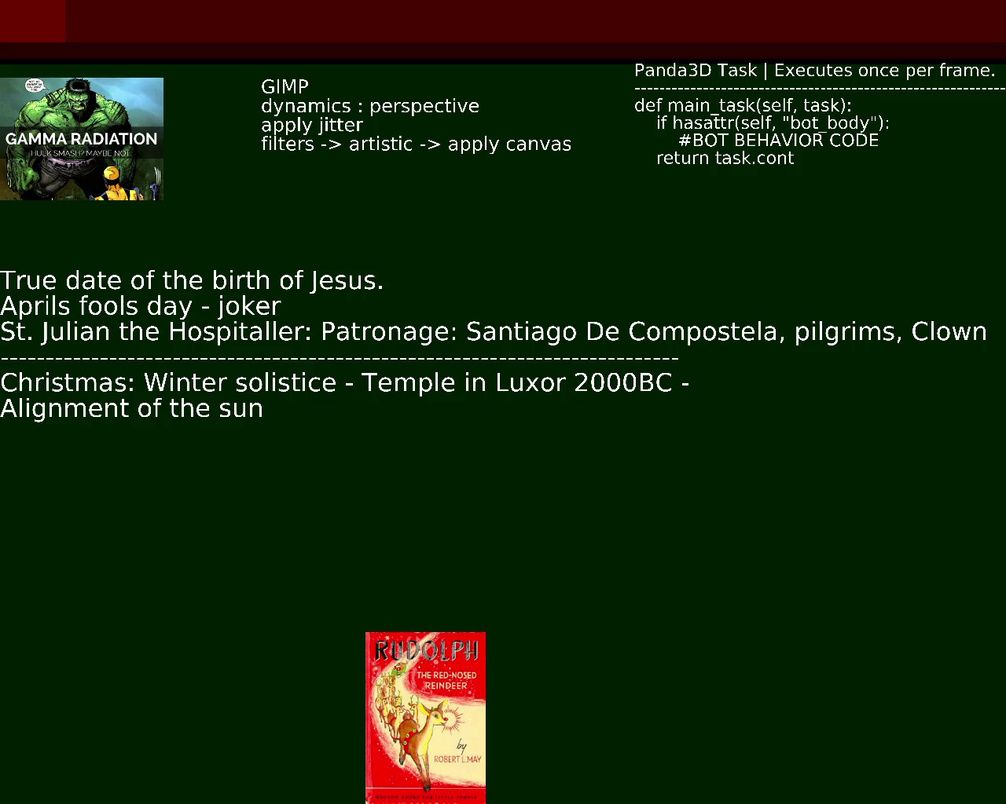
{"action": "type", "text": "Marc"}
{"action": "key", "text": "BackSpace"}
{"action": "key", "text": "BackSpace"}
{"action": "key", "text": "BackSpace"}
{"action": "key", "text": "BackSpace"}
{"action": "type", "text": "March April"}
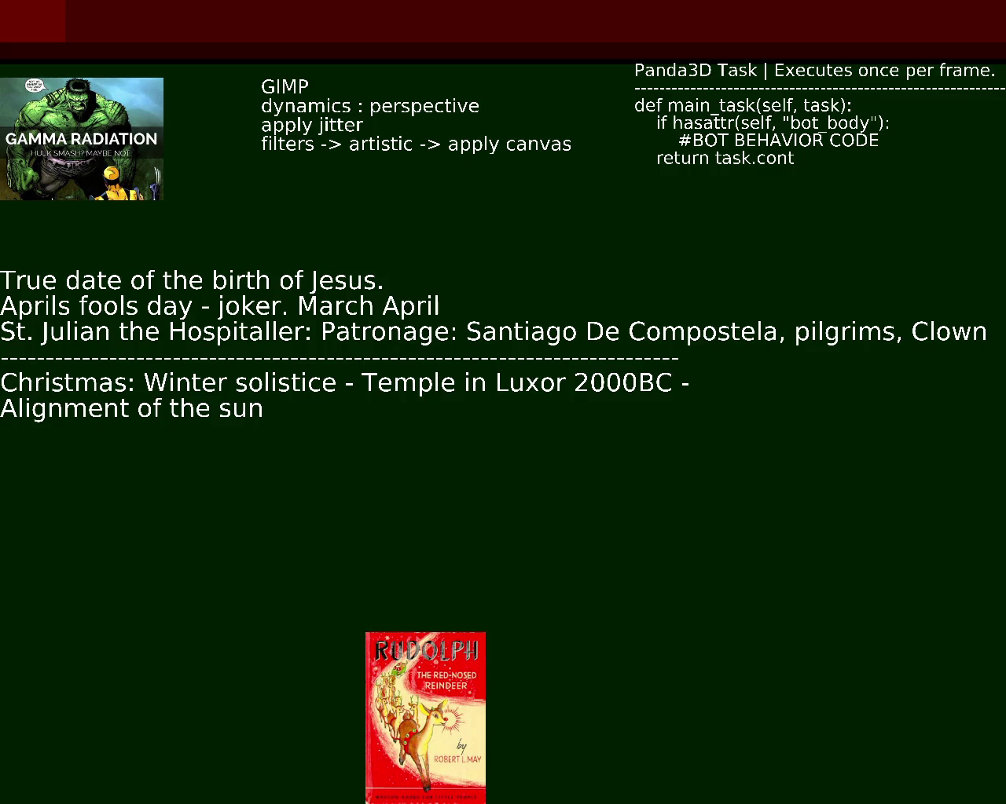
{"action": "type", "text": ", May"}
{"action": "type", "text": " -"}
{"action": "key", "text": "BackSpace"}
{"action": "key", "text": "BackSpace"}
{"action": "type", "text": ","}
{"action": "type", "text": ","}
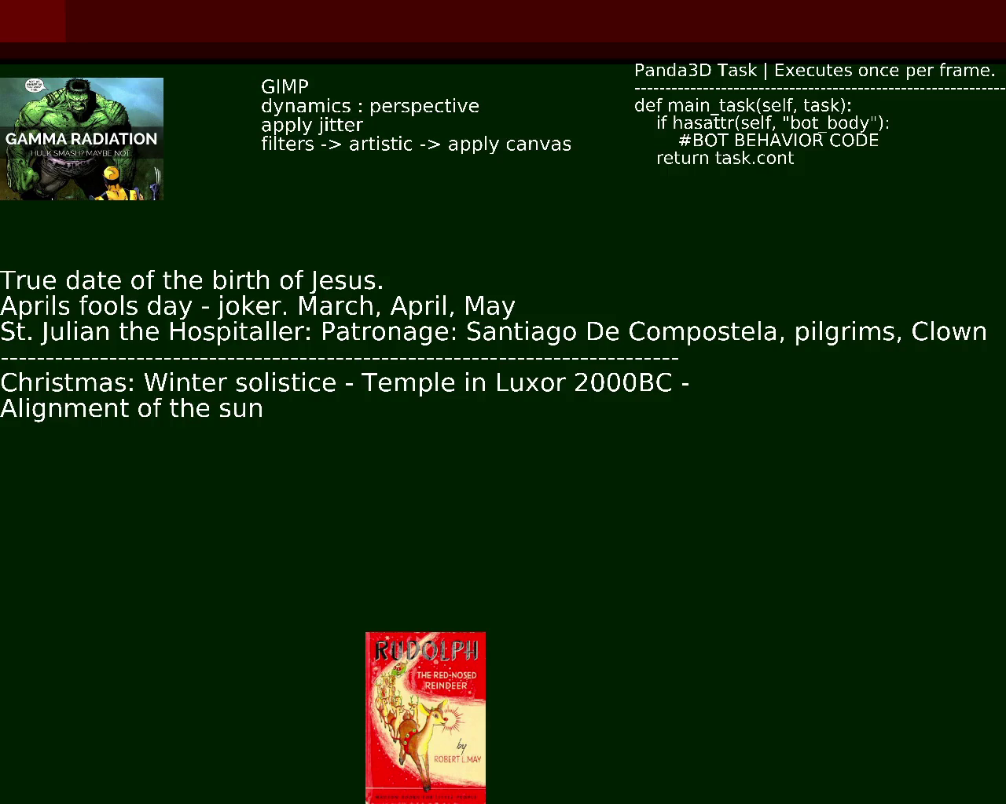
{"action": "key", "text": "BackSpace"}
{"action": "key", "text": "BackSpace"}
{"action": "key", "text": "BackSpace"}
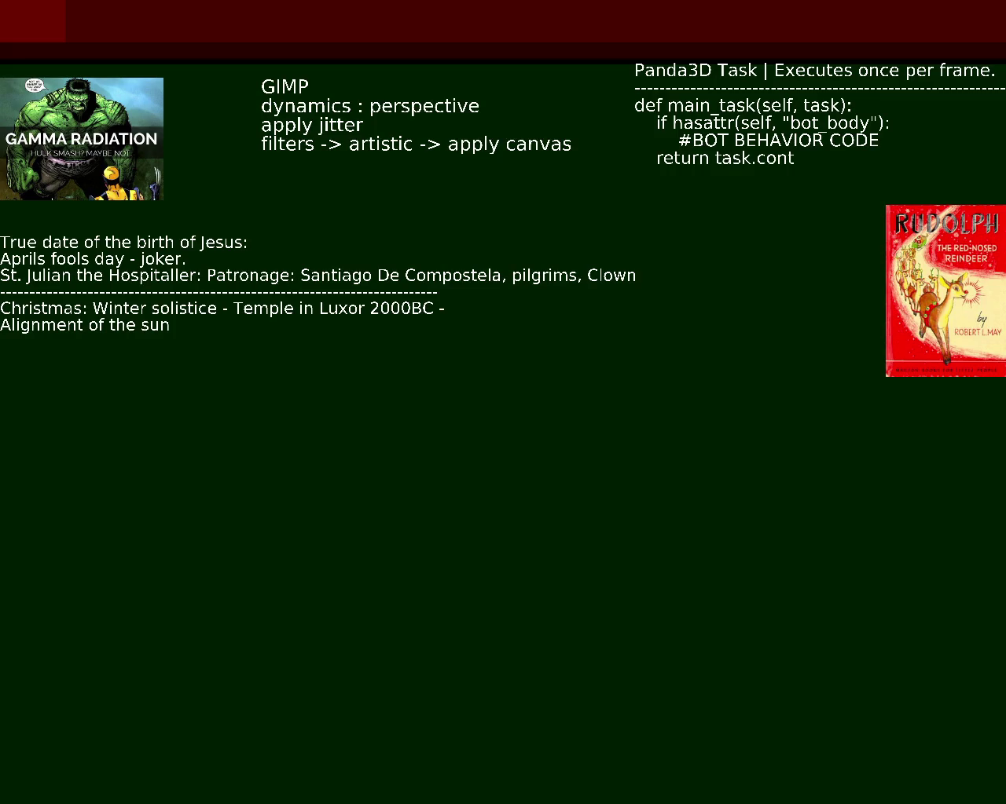
- Change 'Clown' to 'Clowns' at the end of the St. Julian line
{"action": "type", "text": "s"}
- Move 'Easter or -' from the end of the Jesus line to the start of the Aprils fools line
{"action": "type", "text": "Easter or P"}
{"action": "key", "text": "BackSpace"}
{"action": "key", "text": "ctrl+Left"}
{"action": "key", "text": "ctrl+BackSpace"}
{"action": "type", "text": "Easter "}
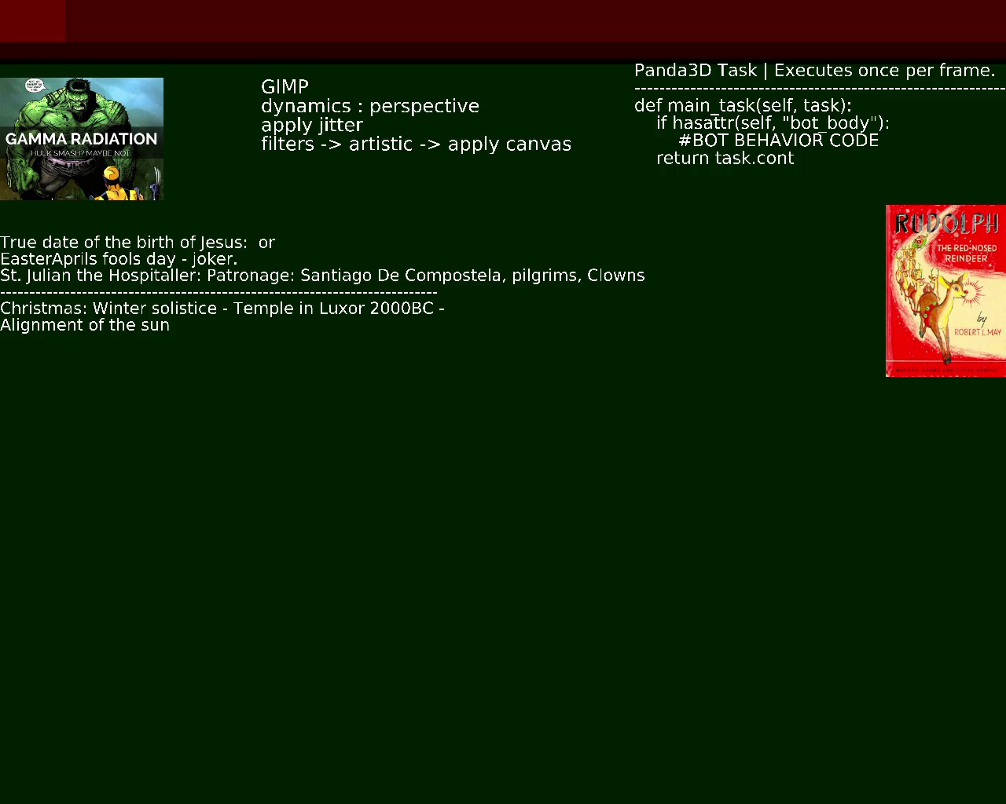
{"action": "type", "text": "or -"}
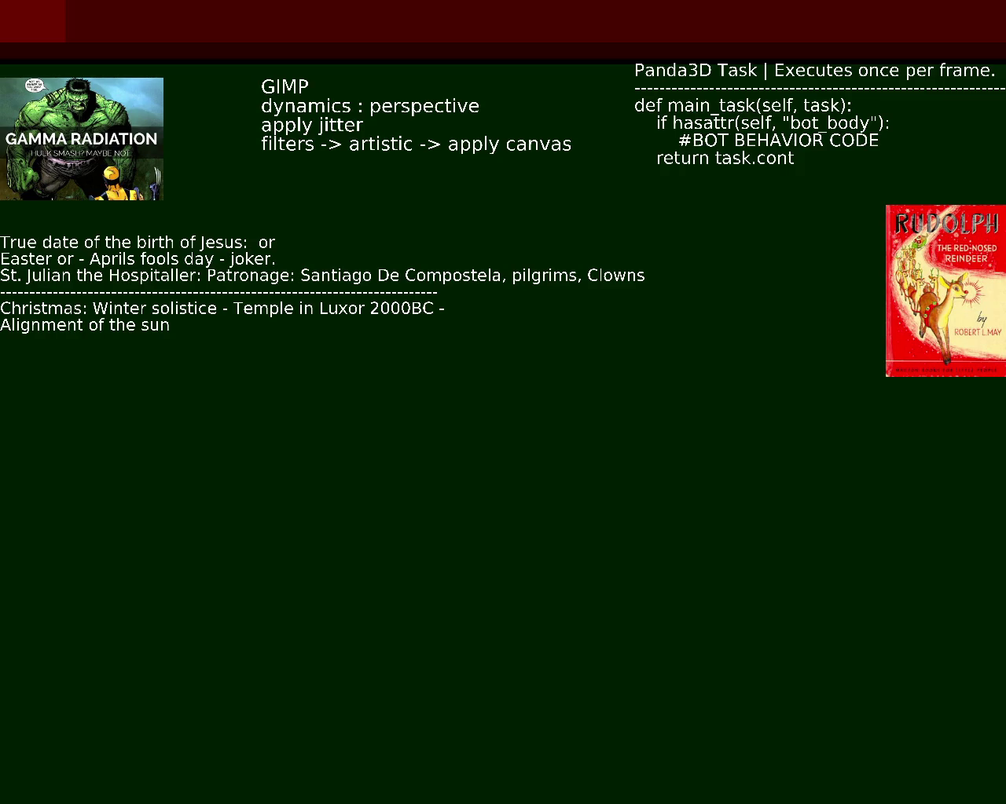
{"action": "key", "text": "BackSpace"}
{"action": "key", "text": "BackSpace"}
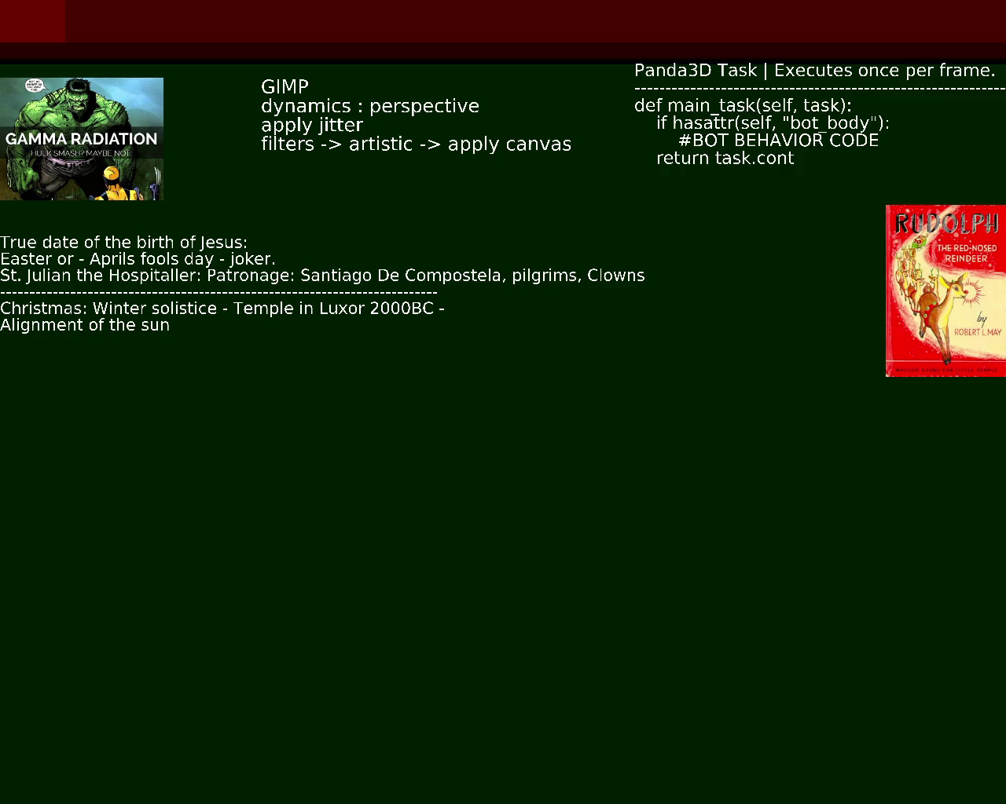
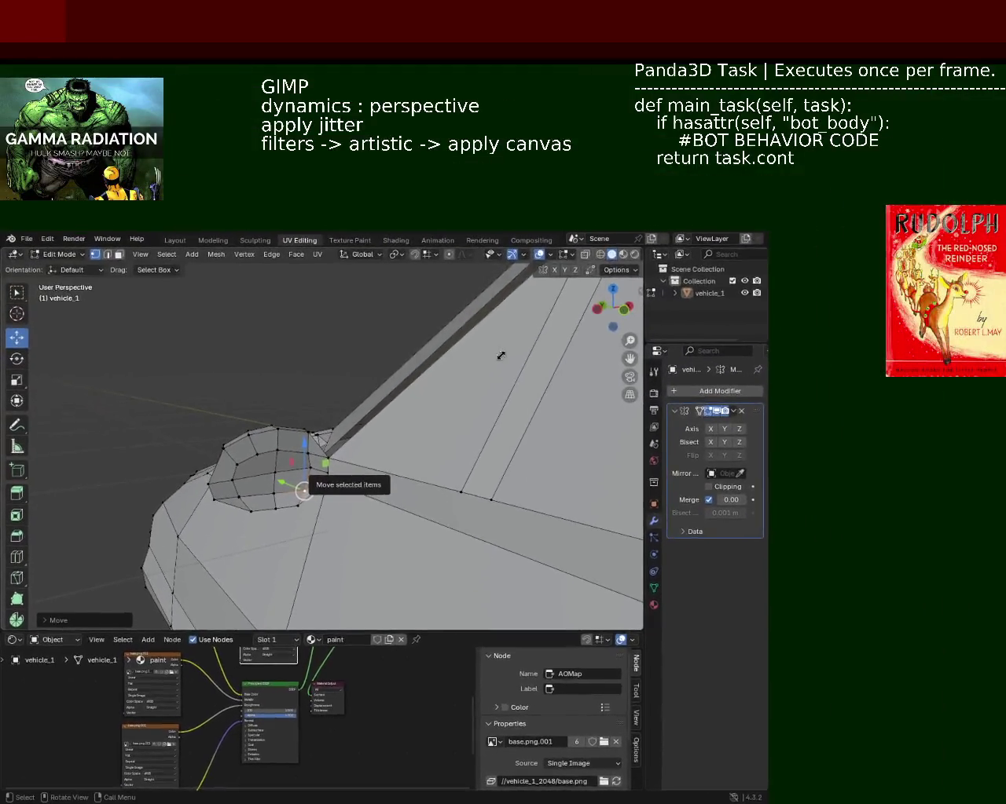
- Nudge the headlight housing vertex along X and Y to tighten its shape
{"action": "mouse_move", "coordinate": [469, 442]}
{"action": "middle_mouse_down"}
{"action": "mouse_move", "coordinate": [416, 454]}
{"action": "mouse_move", "coordinate": [339, 379]}
{"action": "mouse_move", "coordinate": [377, 509]}
{"action": "middle_mouse_up"}
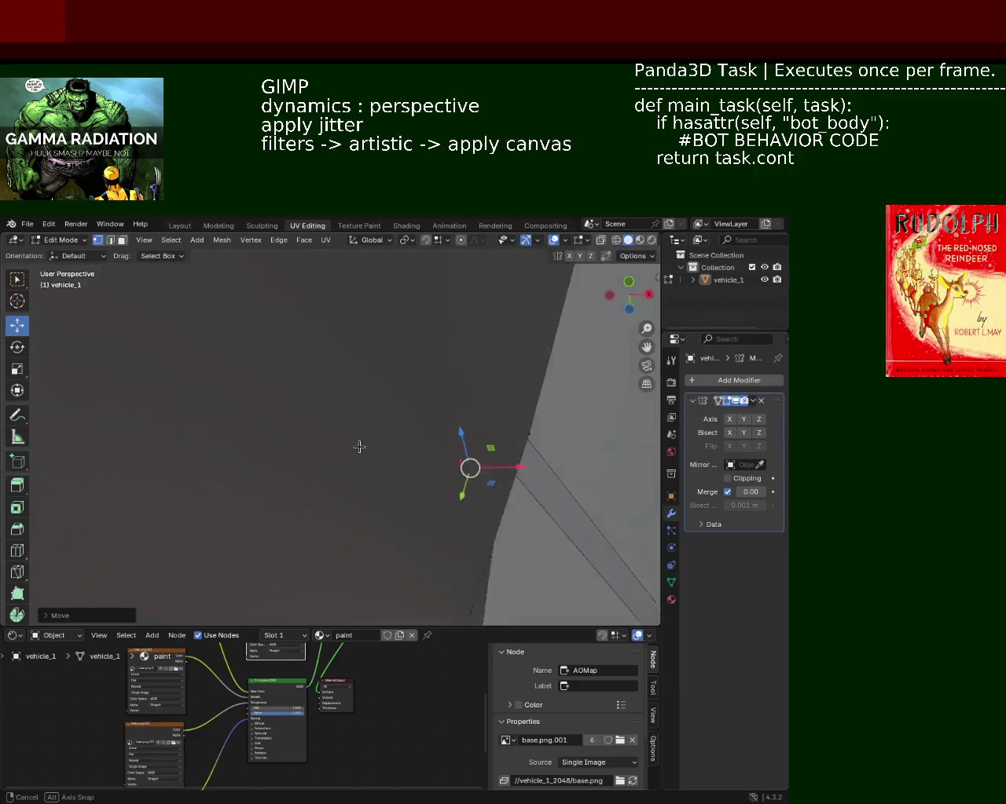
{"action": "left_click_drag", "start_coordinate": [376, 509], "coordinate": [437, 495]}
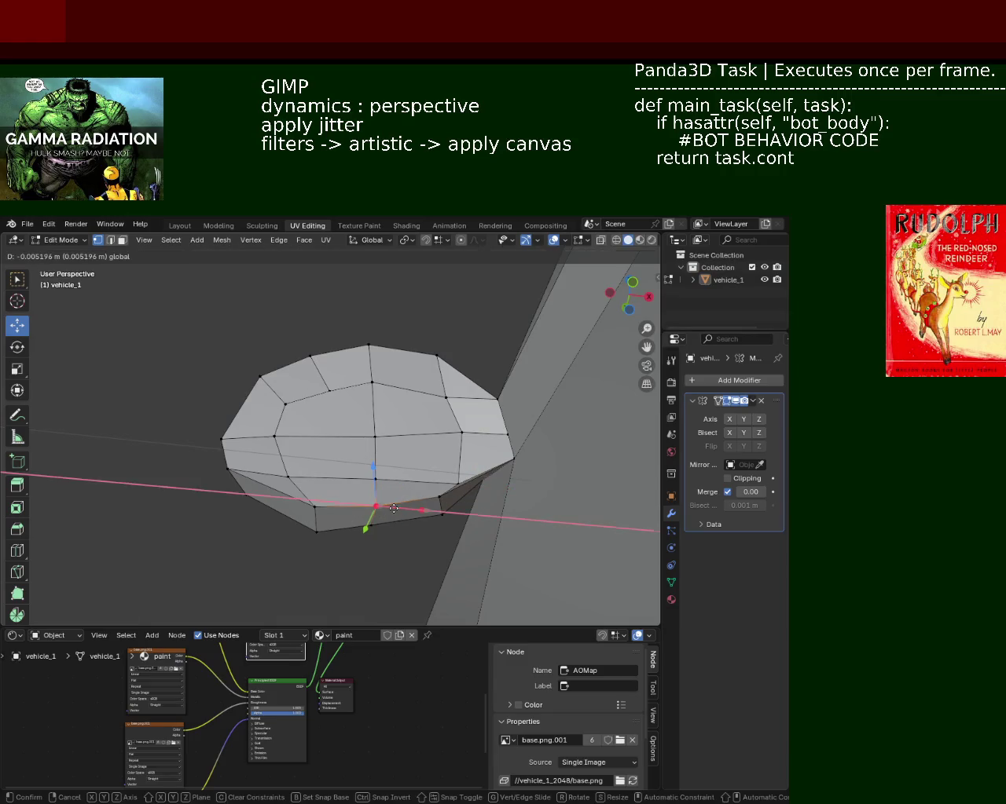
{"action": "middle_click_drag", "start_coordinate": [438, 494], "coordinate": [458, 531]}
{"action": "left_click_drag", "start_coordinate": [466, 507], "coordinate": [484, 507]}
{"action": "mouse_move", "coordinate": [483, 506]}
{"action": "middle_mouse_down"}
{"action": "mouse_move", "coordinate": [381, 523]}
{"action": "mouse_move", "coordinate": [326, 501]}
{"action": "middle_mouse_up"}
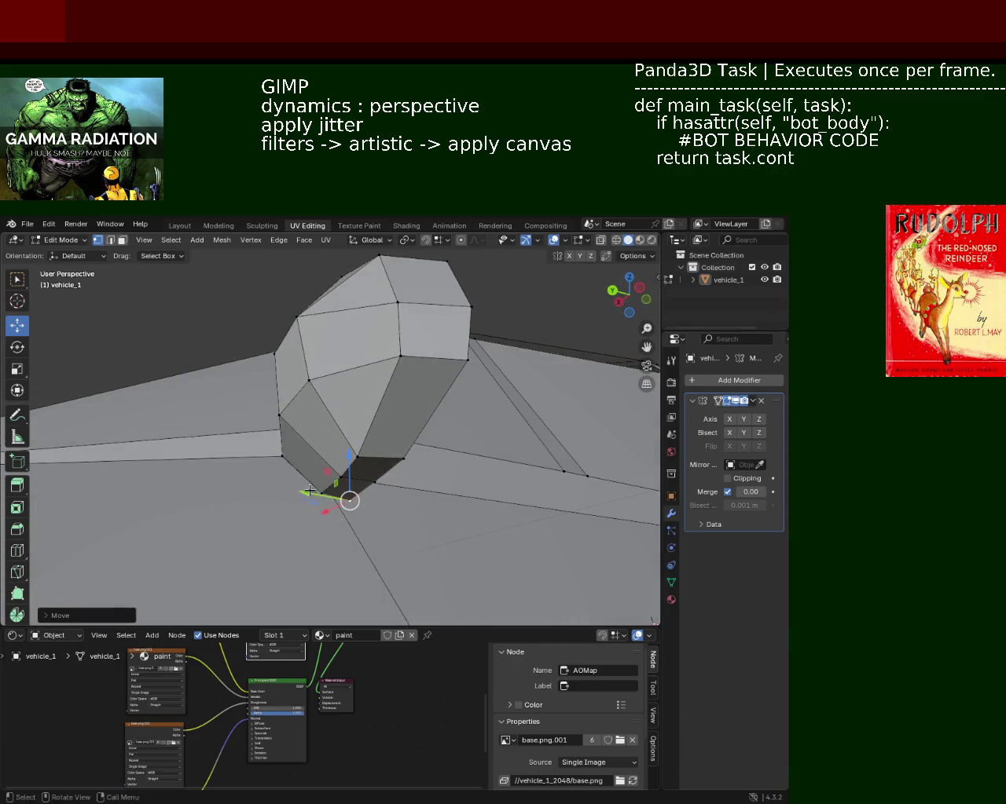
{"action": "left_click_drag", "start_coordinate": [302, 491], "coordinate": [263, 471]}
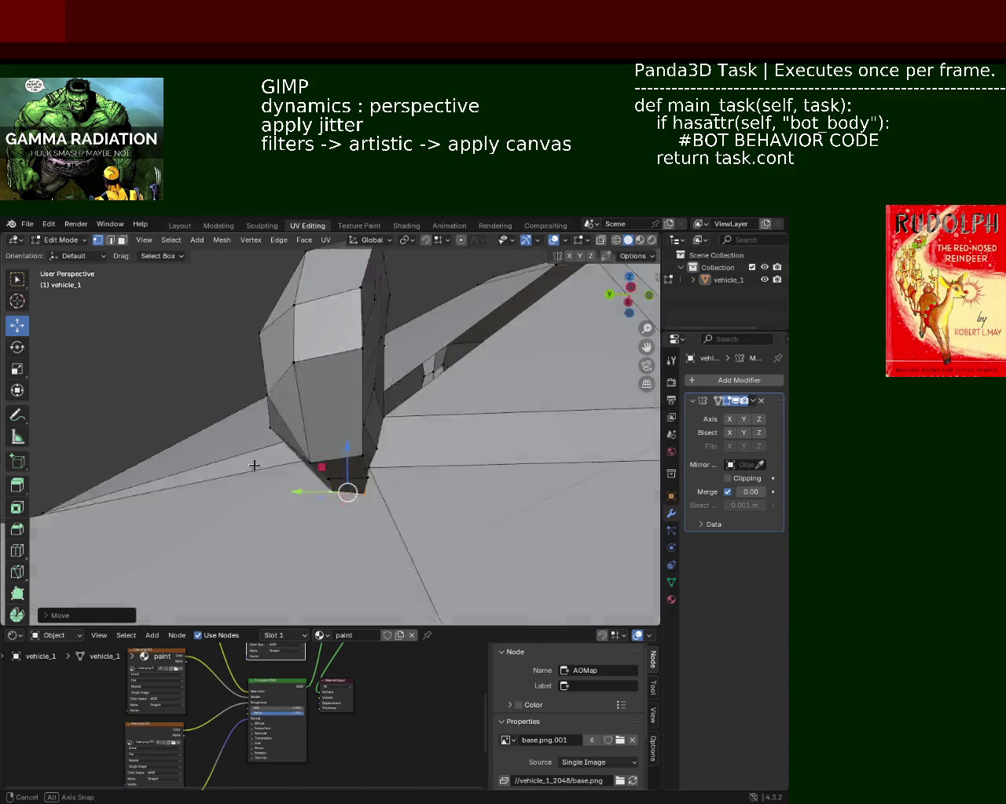
{"action": "mouse_move", "coordinate": [263, 471]}
{"action": "middle_mouse_down"}
{"action": "mouse_move", "coordinate": [400, 425]}
{"action": "mouse_move", "coordinate": [382, 478]}
{"action": "mouse_move", "coordinate": [252, 421]}
{"action": "middle_mouse_up"}
- Move the headlight's front edge loop along X and reposition a rim edge
{"action": "left_click", "coordinate": [224, 413], "text": "alt"}
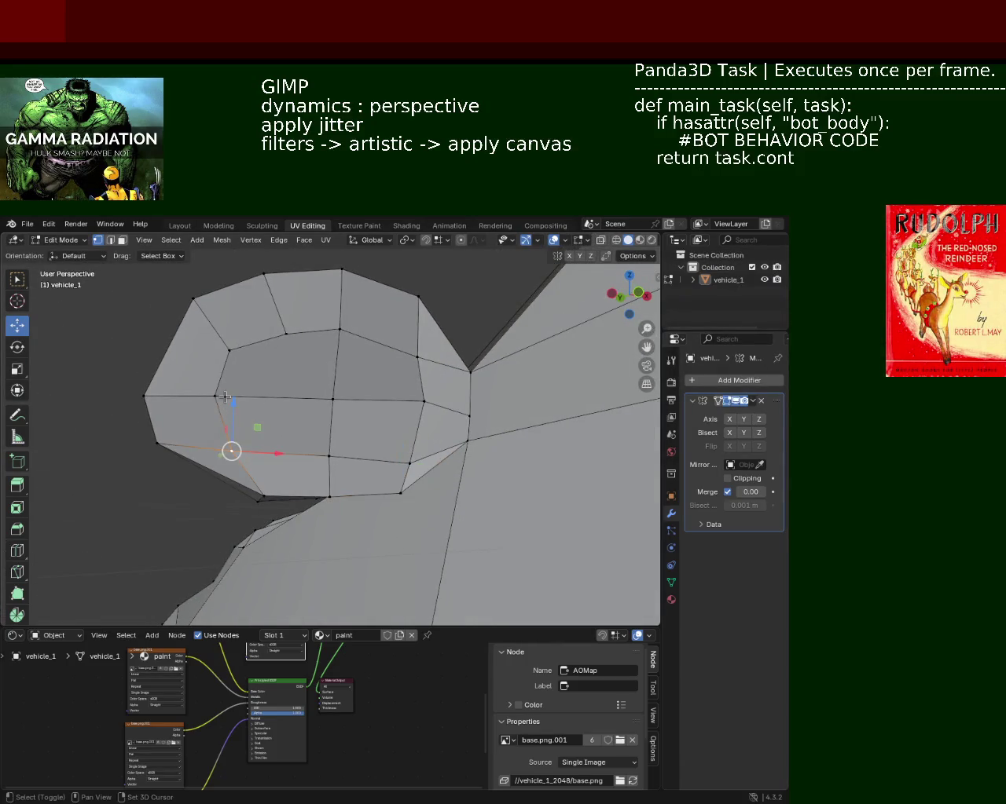
{"action": "mouse_move", "coordinate": [165, 366]}
{"action": "middle_mouse_down"}
{"action": "mouse_move", "coordinate": [162, 398]}
{"action": "mouse_move", "coordinate": [346, 428]}
{"action": "middle_mouse_up"}
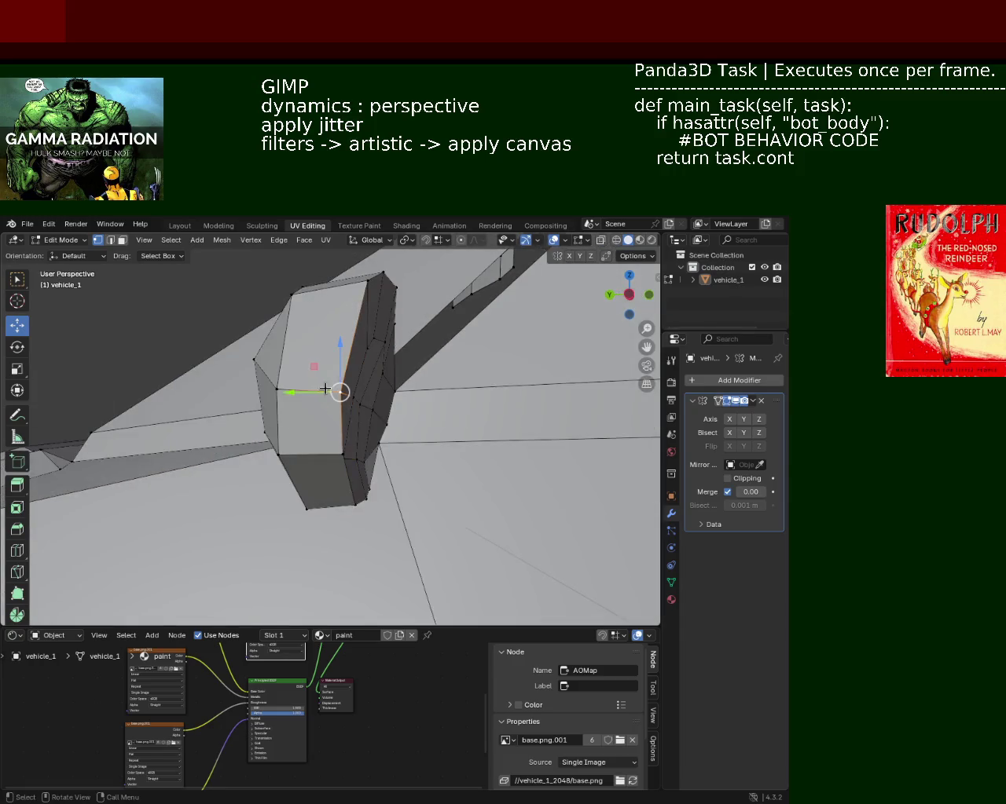
{"action": "left_click", "coordinate": [346, 455], "text": "alt+shift"}
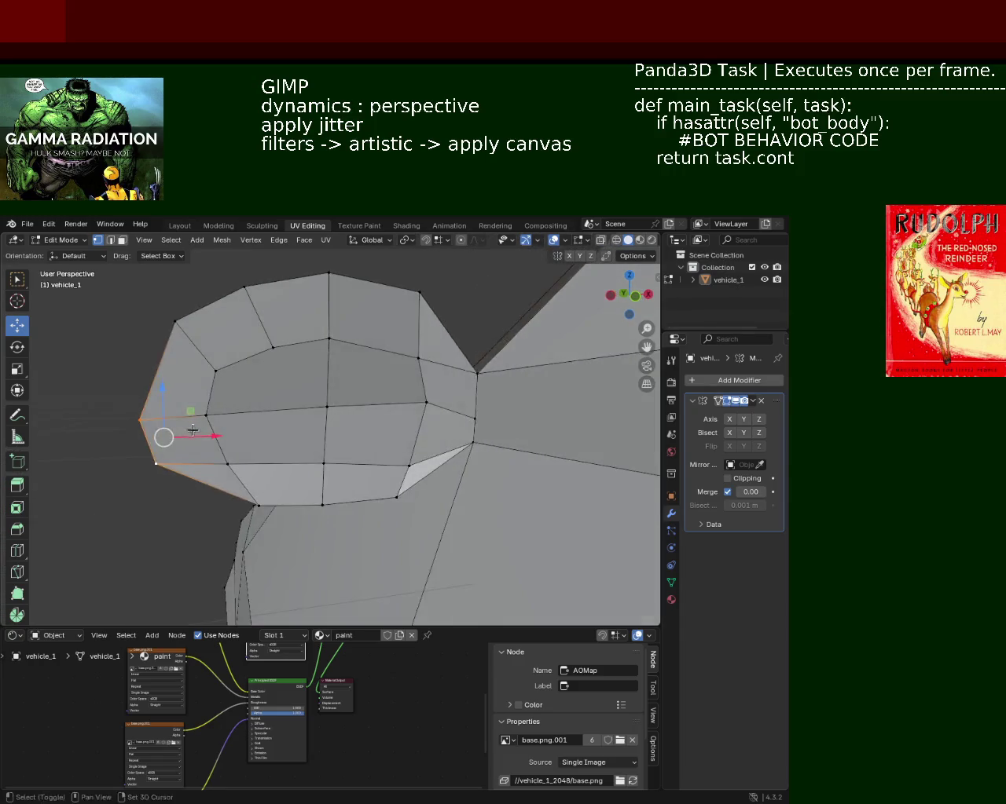
{"action": "key", "text": "g"}
{"action": "key", "text": "x"}
{"action": "left_click", "coordinate": [266, 425]}
{"action": "middle_click_drag", "start_coordinate": [266, 424], "coordinate": [282, 385]}
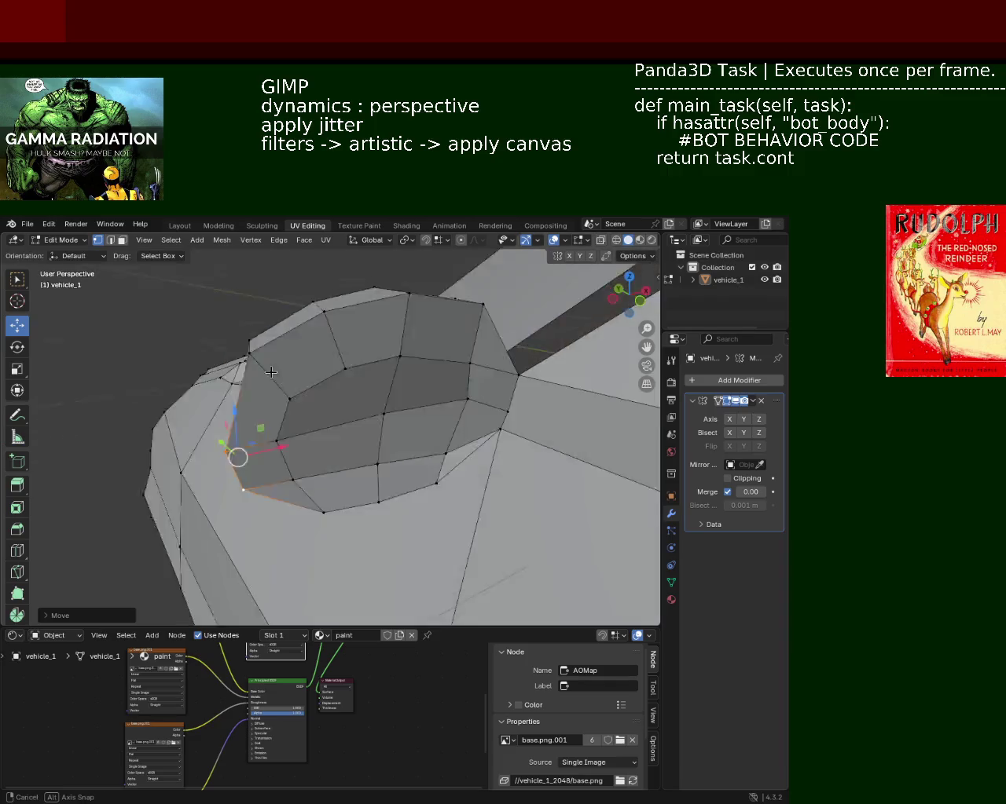
{"action": "left_click", "coordinate": [282, 385], "text": "shift"}
{"action": "key", "text": "g"}
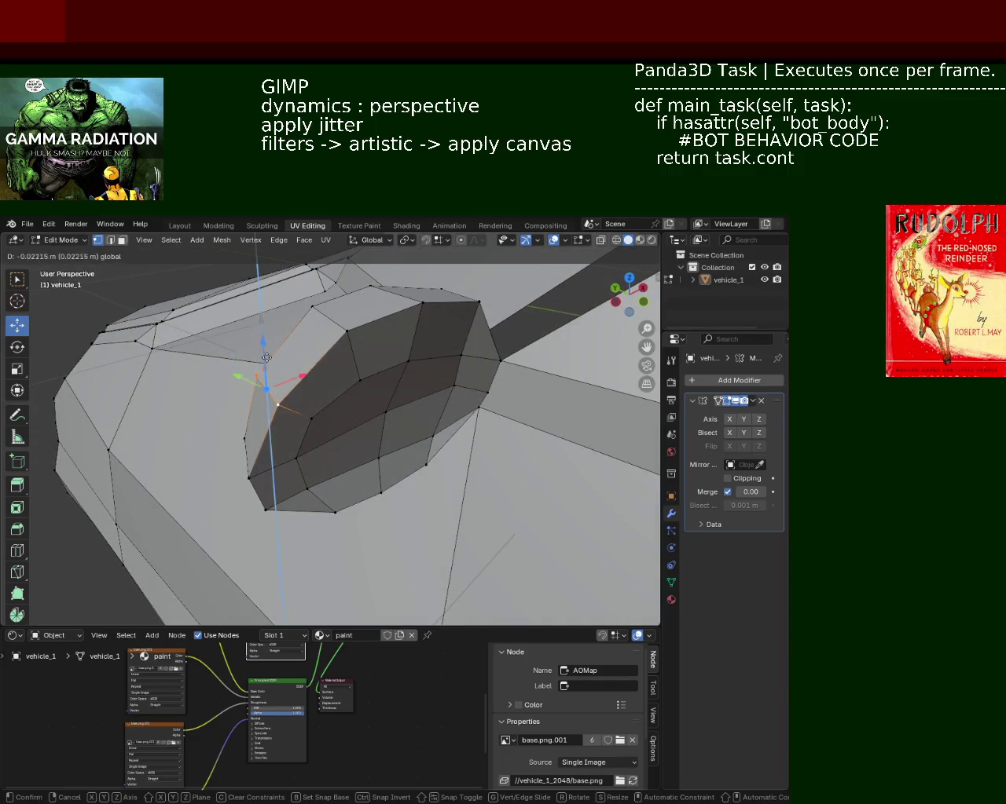
{"action": "left_click", "coordinate": [292, 359]}
- Adjust the headlight top loop along Z and lower the edge where it meets the hood
{"action": "mouse_move", "coordinate": [291, 359]}
{"action": "middle_mouse_down"}
{"action": "mouse_move", "coordinate": [318, 401]}
{"action": "mouse_move", "coordinate": [355, 323]}
{"action": "middle_mouse_up"}
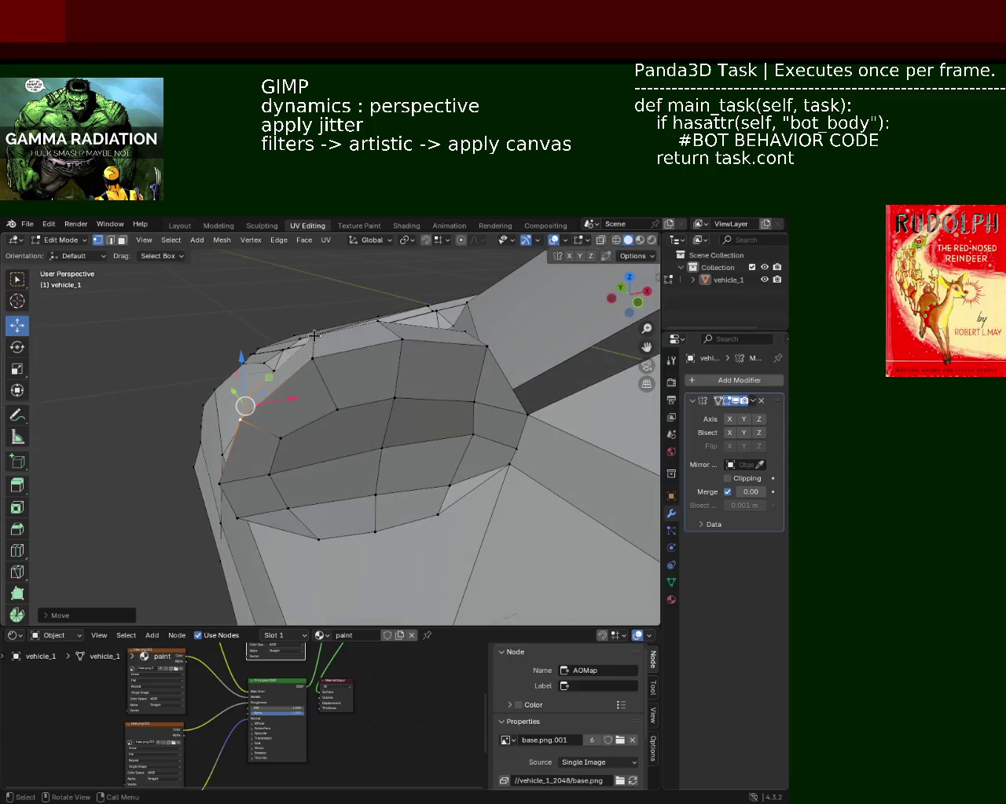
{"action": "left_click", "coordinate": [393, 353]}
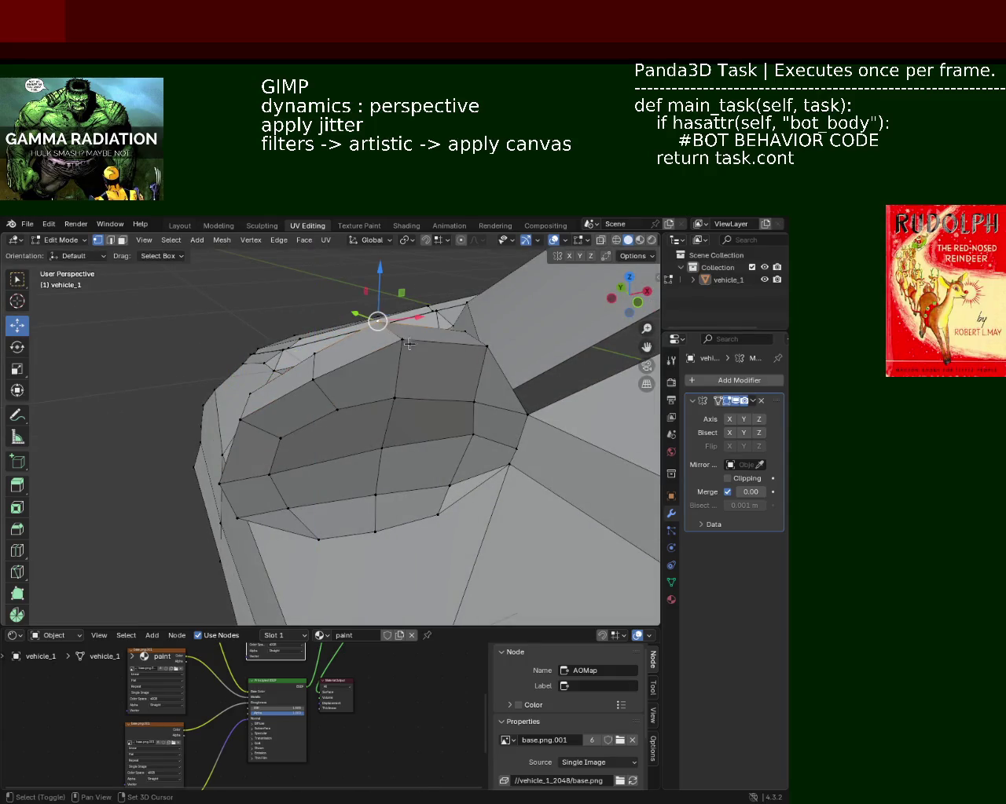
{"action": "left_click_drag", "start_coordinate": [391, 303], "coordinate": [393, 311]}
{"action": "left_click", "coordinate": [393, 308]}
{"action": "middle_click_drag", "start_coordinate": [393, 308], "coordinate": [401, 347]}
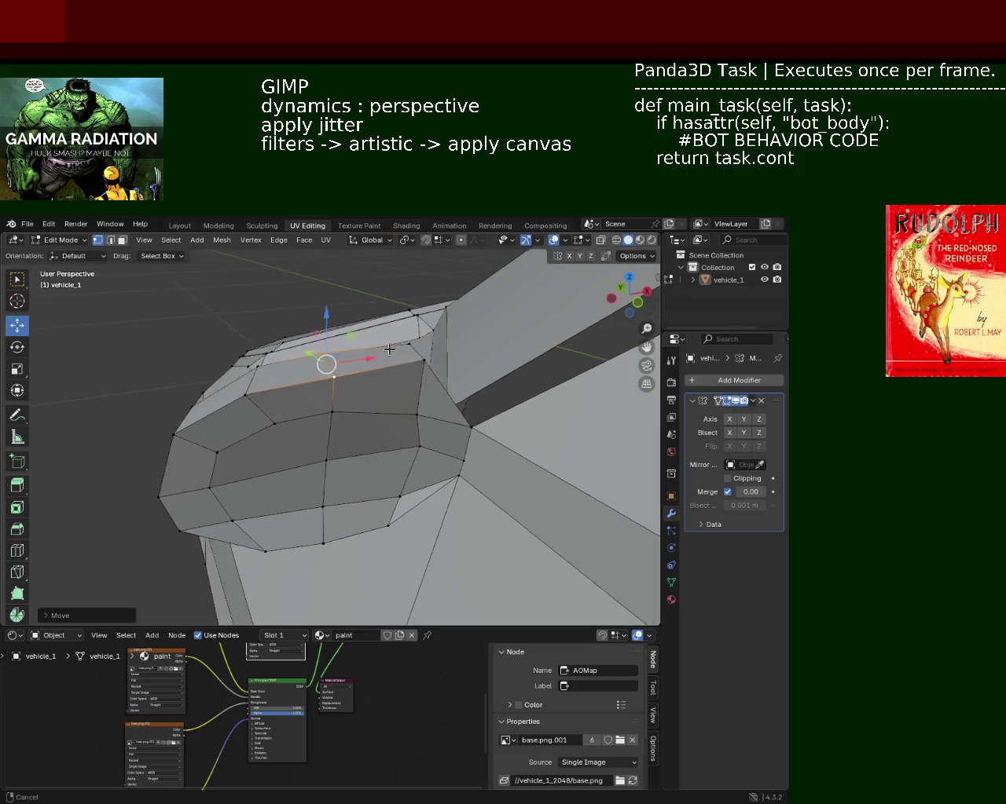
{"action": "left_click", "coordinate": [413, 351]}
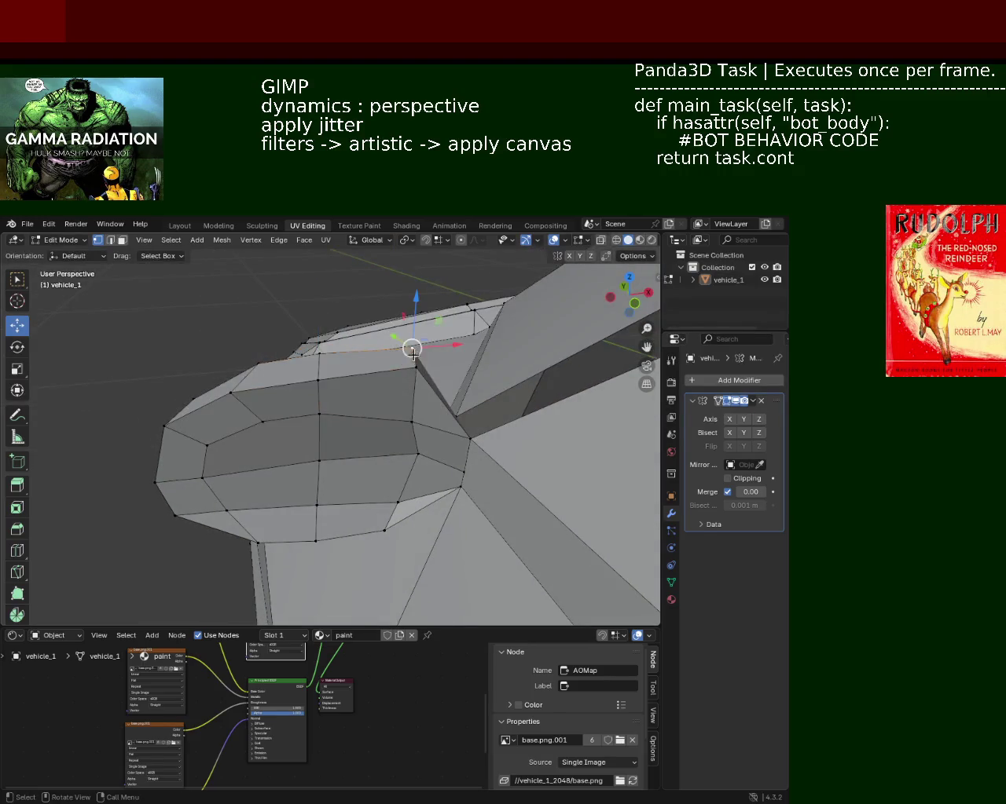
{"action": "left_click_drag", "start_coordinate": [413, 350], "coordinate": [411, 363]}
{"action": "middle_click_drag", "start_coordinate": [411, 362], "coordinate": [405, 440]}
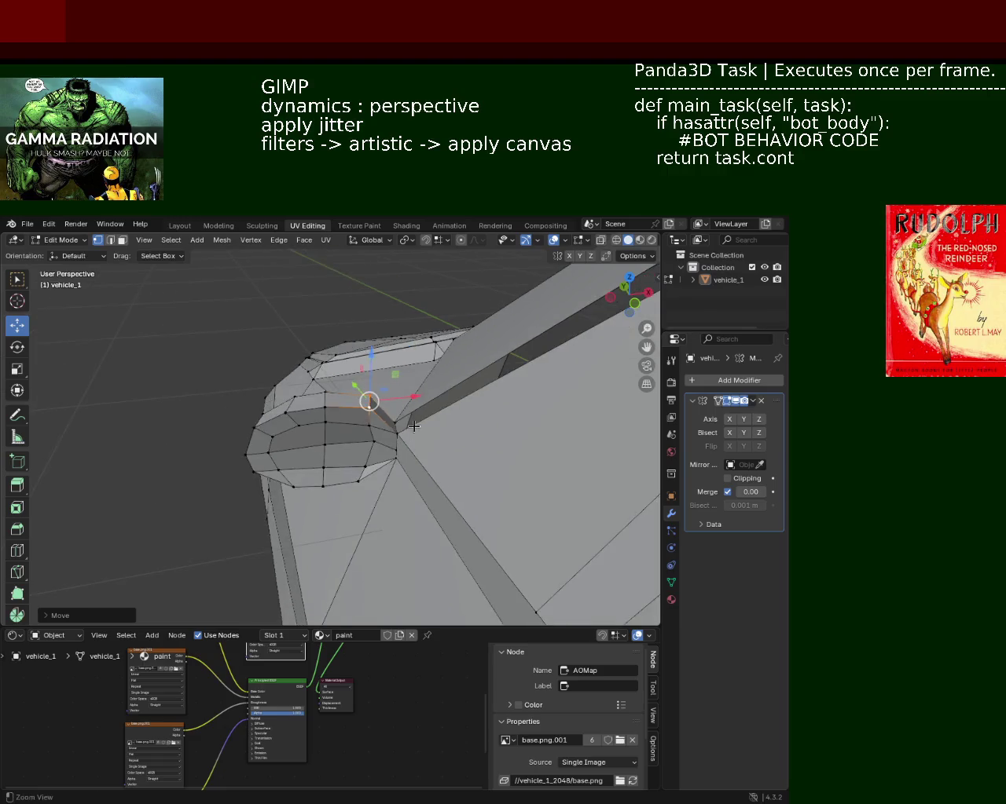
{"action": "mouse_move", "coordinate": [345, 494]}
{"action": "middle_mouse_down"}
{"action": "mouse_move", "coordinate": [467, 450]}
{"action": "mouse_move", "coordinate": [330, 477]}
{"action": "mouse_move", "coordinate": [338, 487]}
{"action": "mouse_move", "coordinate": [306, 522]}
{"action": "mouse_move", "coordinate": [346, 410]}
{"action": "mouse_move", "coordinate": [375, 473]}
{"action": "mouse_move", "coordinate": [460, 472]}
{"action": "mouse_move", "coordinate": [349, 453]}
{"action": "mouse_move", "coordinate": [283, 469]}
{"action": "mouse_move", "coordinate": [268, 437]}
{"action": "mouse_move", "coordinate": [382, 429]}
{"action": "mouse_move", "coordinate": [357, 428]}
{"action": "middle_mouse_up"}
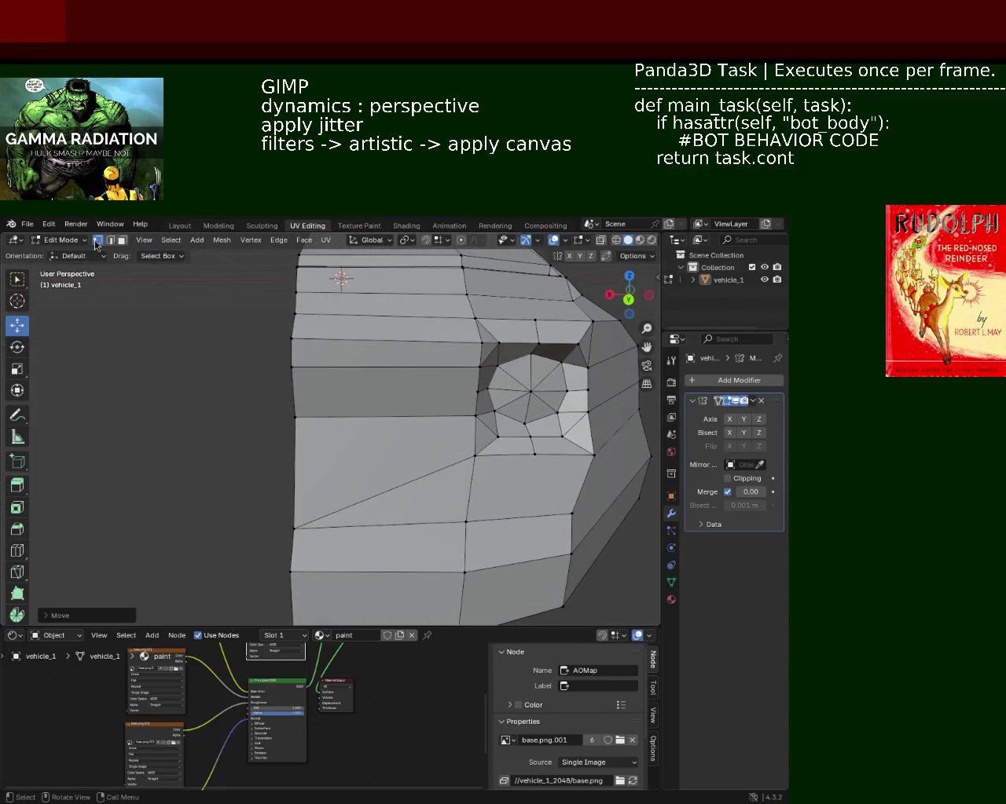
- Subdivide the grille strip's lower and upper edges to add evenly spaced vertices
{"action": "left_click", "coordinate": [338, 417]}
{"action": "right_click", "coordinate": [385, 373]}
{"action": "left_click", "coordinate": [384, 375]}
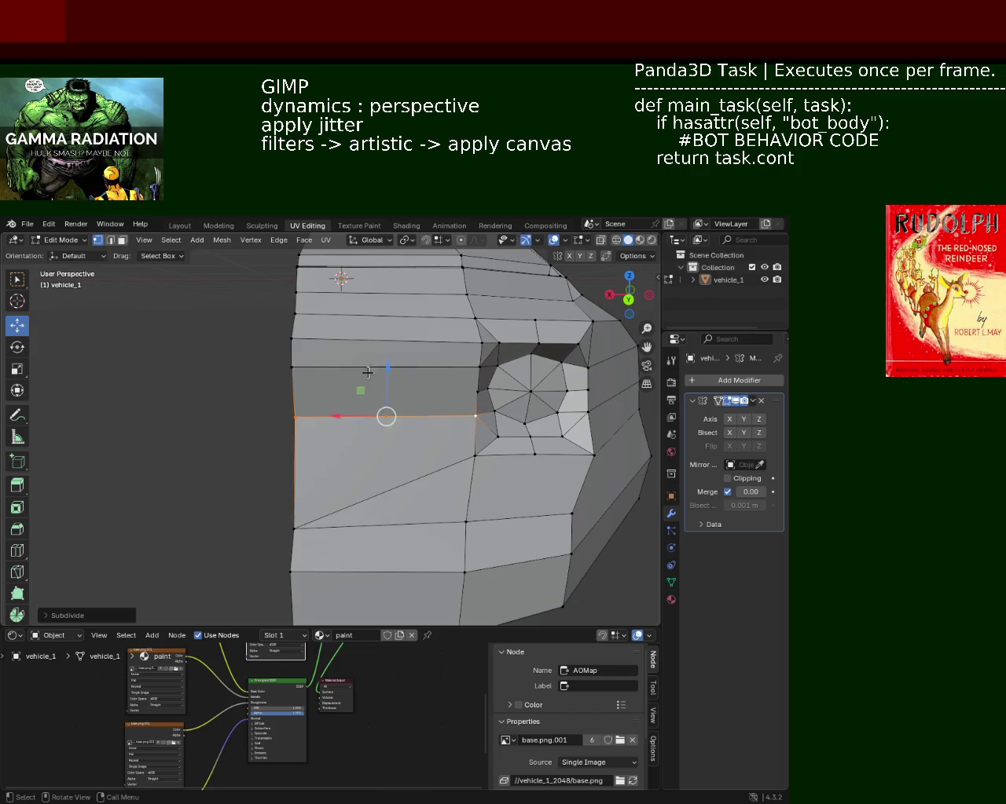
{"action": "left_click", "coordinate": [331, 420]}
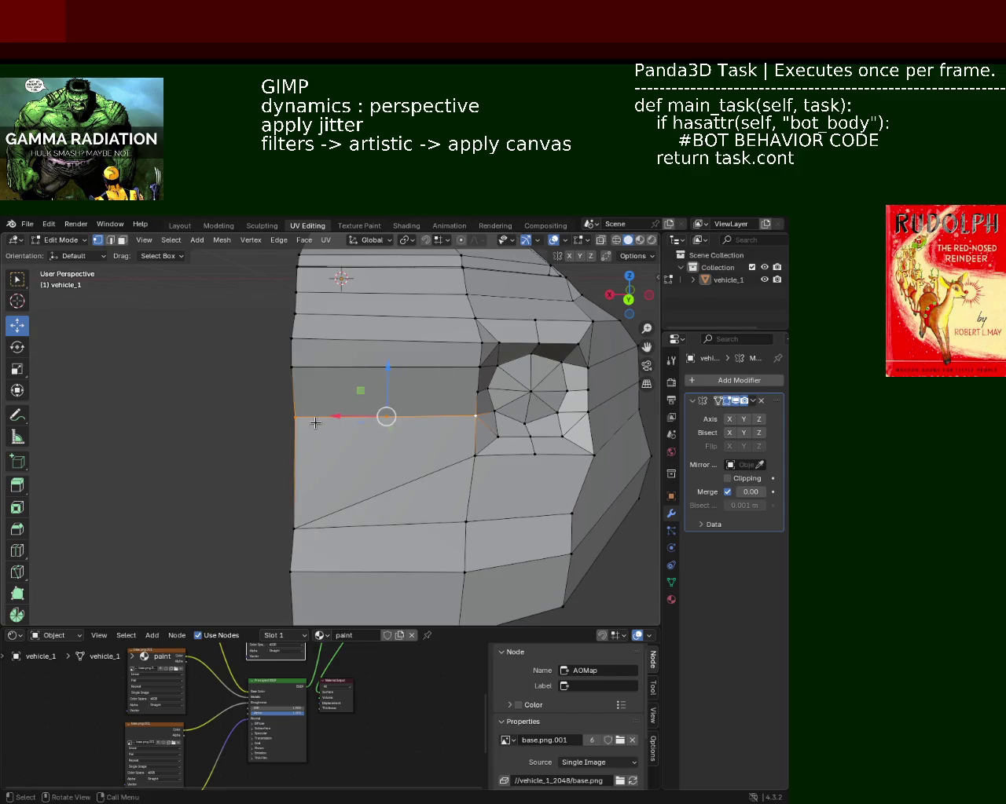
{"action": "right_click", "coordinate": [319, 424]}
{"action": "left_click", "coordinate": [321, 422]}
{"action": "right_click", "coordinate": [321, 422]}
{"action": "left_click", "coordinate": [320, 421]}
{"action": "left_click", "coordinate": [288, 369]}
{"action": "left_click", "coordinate": [469, 370], "text": "shift"}
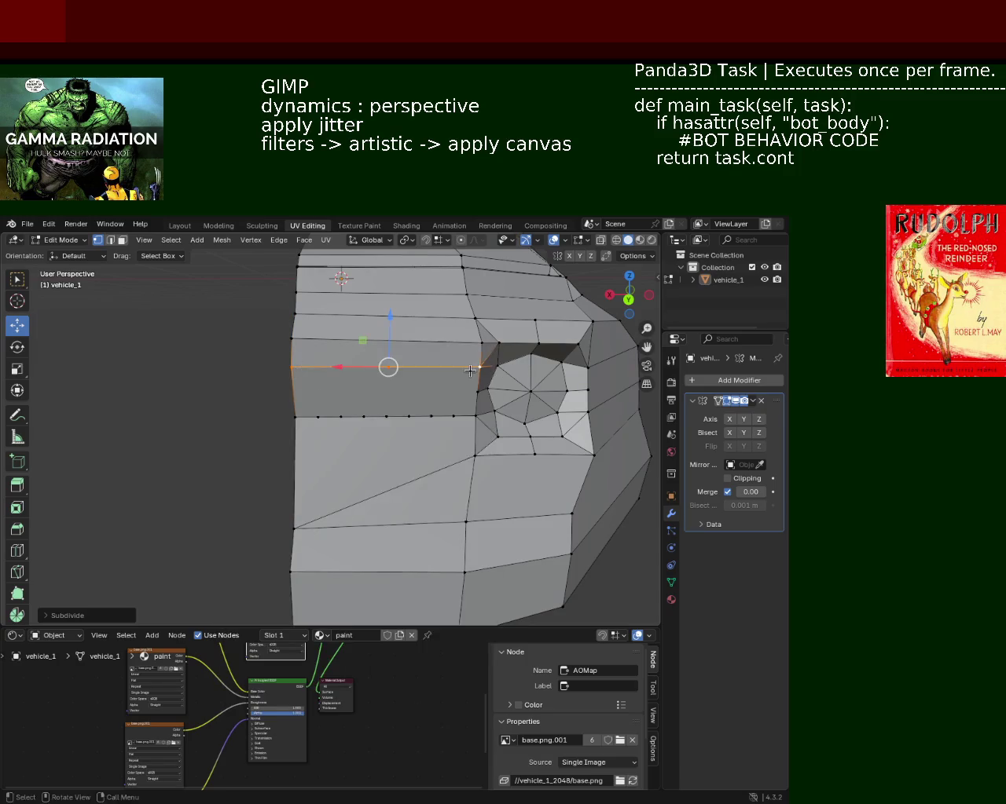
{"action": "right_click", "coordinate": [470, 370]}
{"action": "left_click", "coordinate": [470, 369]}
- Connect matching upper and lower vertex pairs into narrow vertical grille faces
{"action": "left_click", "coordinate": [311, 369]}
{"action": "left_click", "coordinate": [324, 417], "text": "shift"}
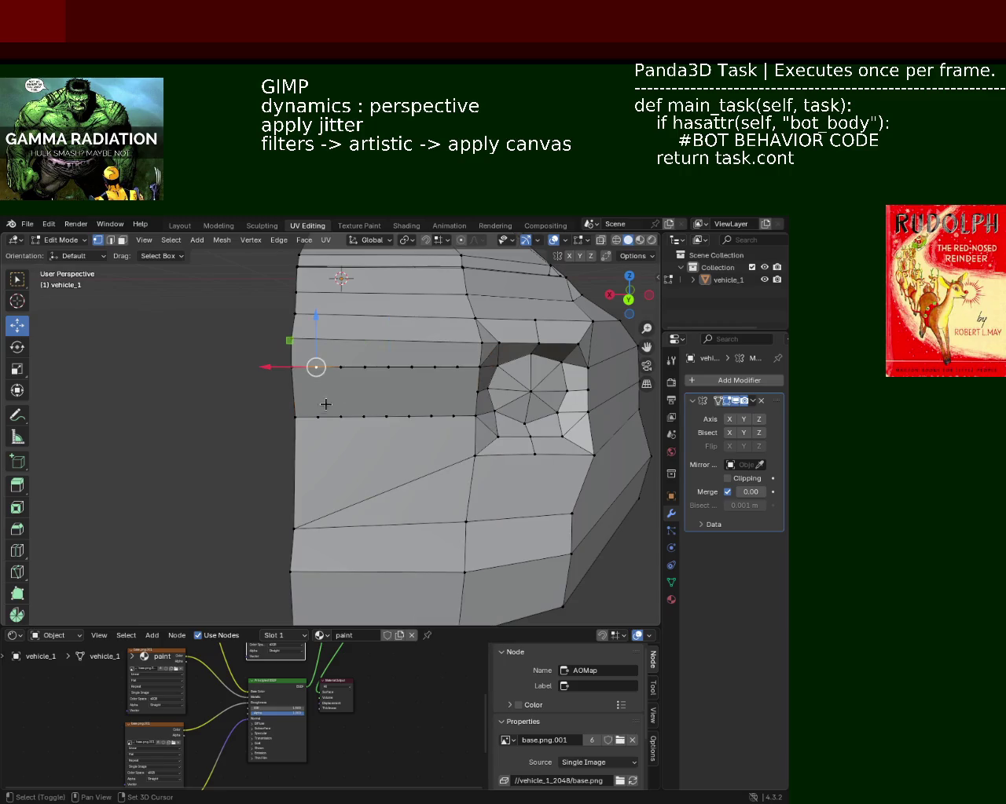
{"action": "left_click", "coordinate": [341, 366]}
{"action": "left_click", "coordinate": [337, 417], "text": "shift"}
{"action": "left_click", "coordinate": [365, 364]}
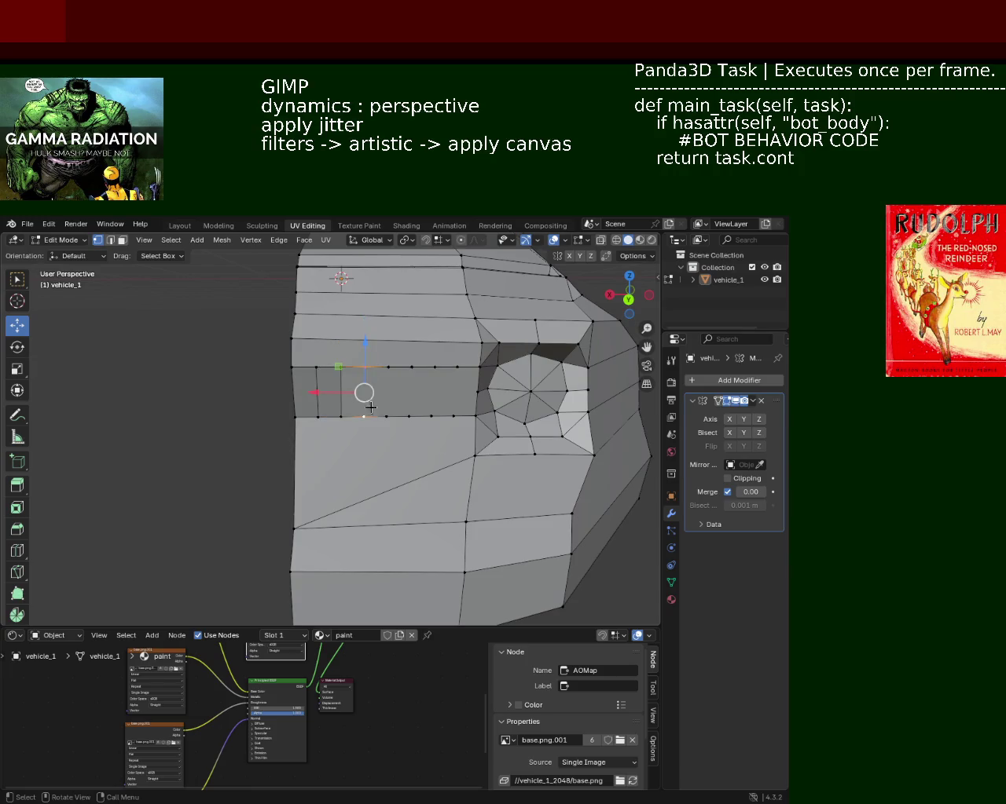
{"action": "left_click", "coordinate": [411, 368]}
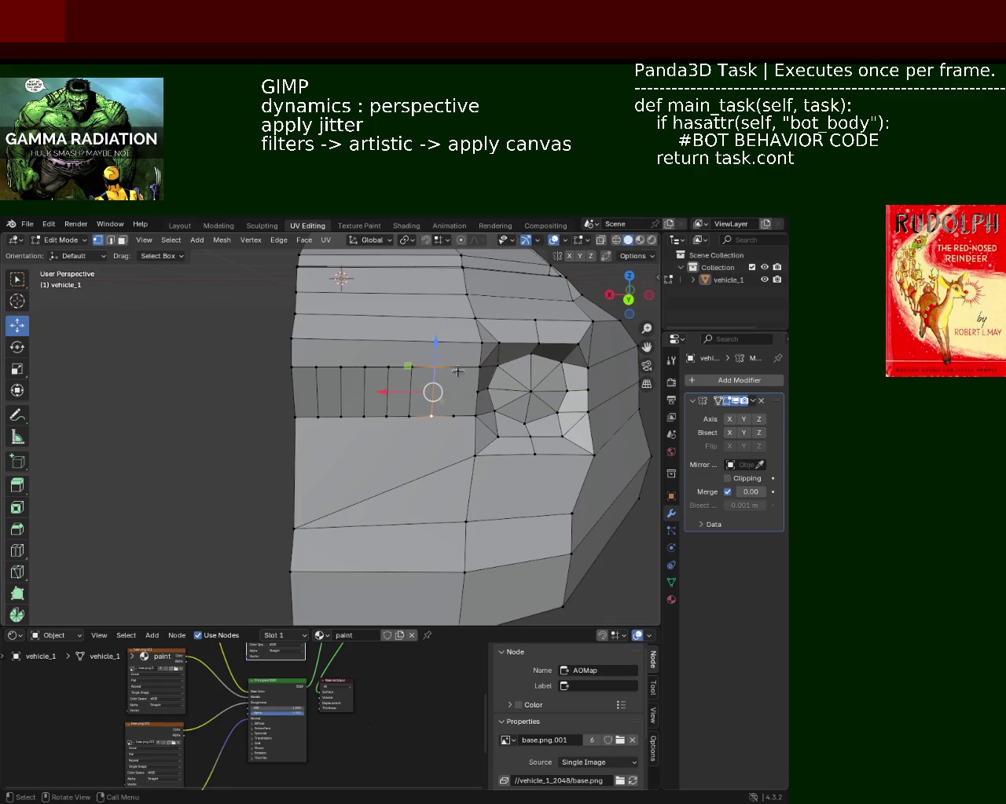
{"action": "left_click", "coordinate": [452, 415], "text": "shift"}
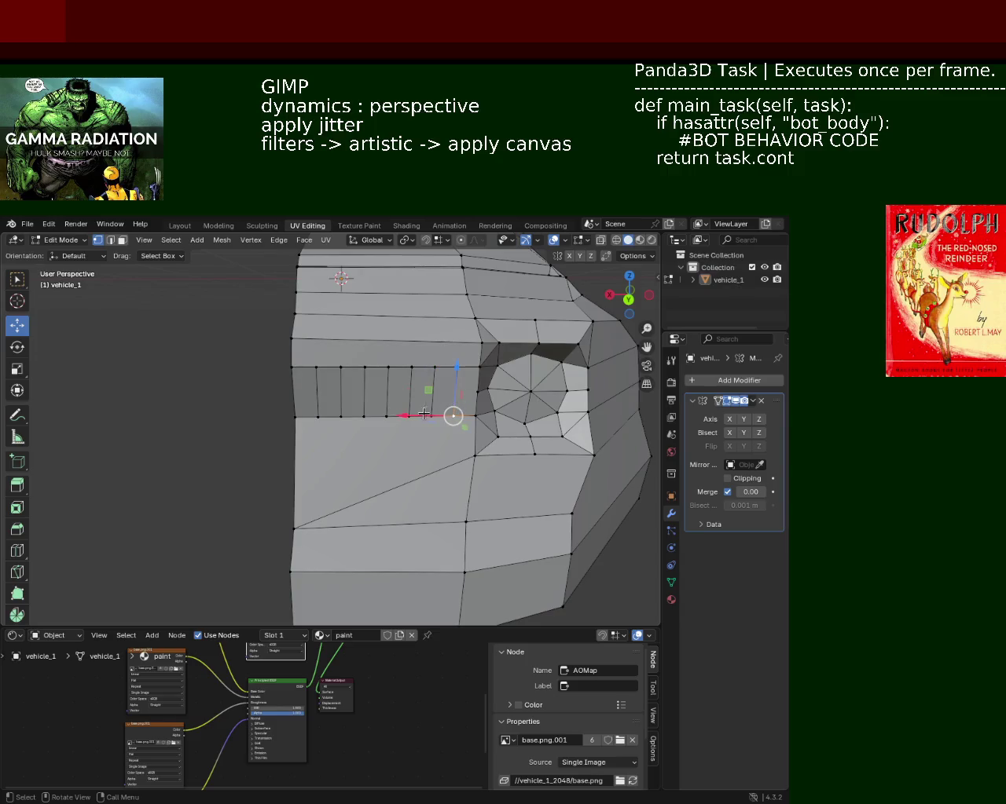
{"action": "middle_click_drag", "start_coordinate": [365, 405], "coordinate": [221, 281]}
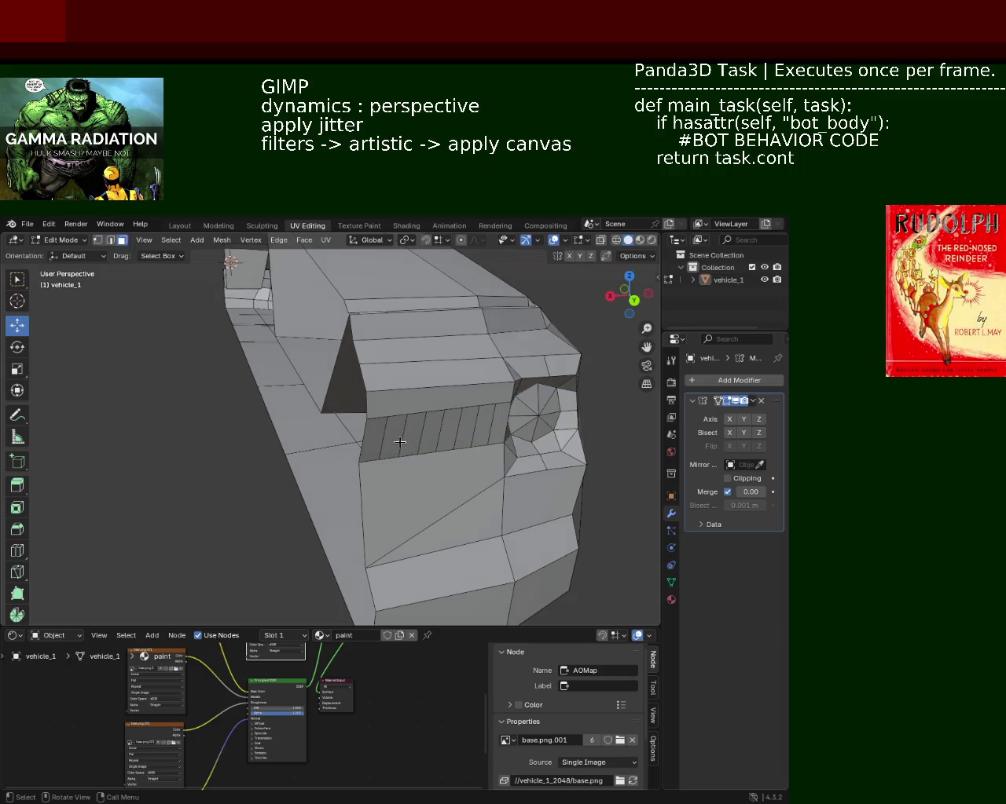
- Extrude three alternating grille faces inward to form recessed slats
{"action": "left_click", "coordinate": [400, 443]}
{"action": "left_click", "coordinate": [438, 435], "text": "shift"}
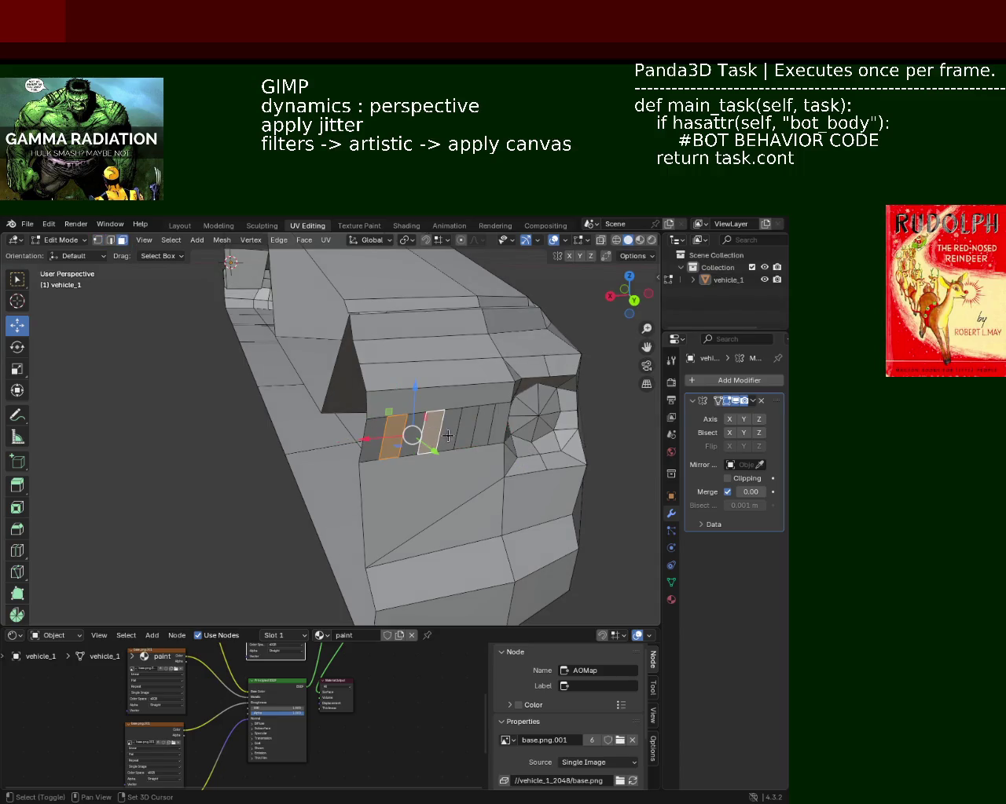
{"action": "left_click", "coordinate": [469, 430], "text": "shift"}
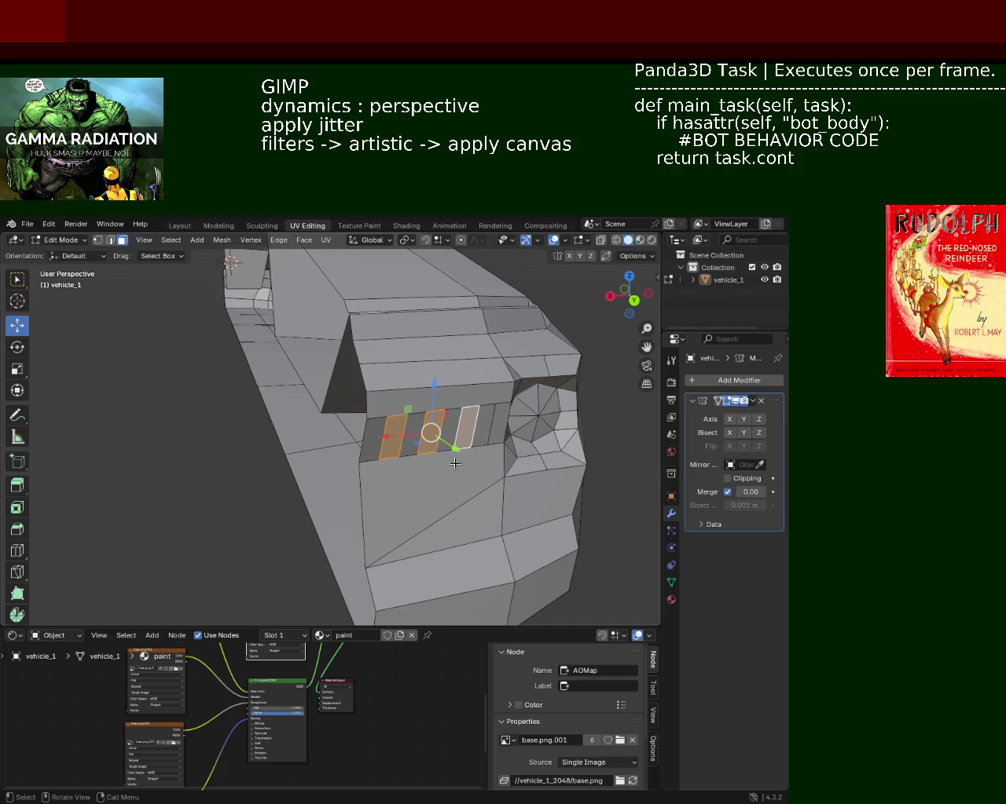
{"action": "left_click_drag", "start_coordinate": [451, 443], "coordinate": [454, 447]}
{"action": "key", "text": "e"}
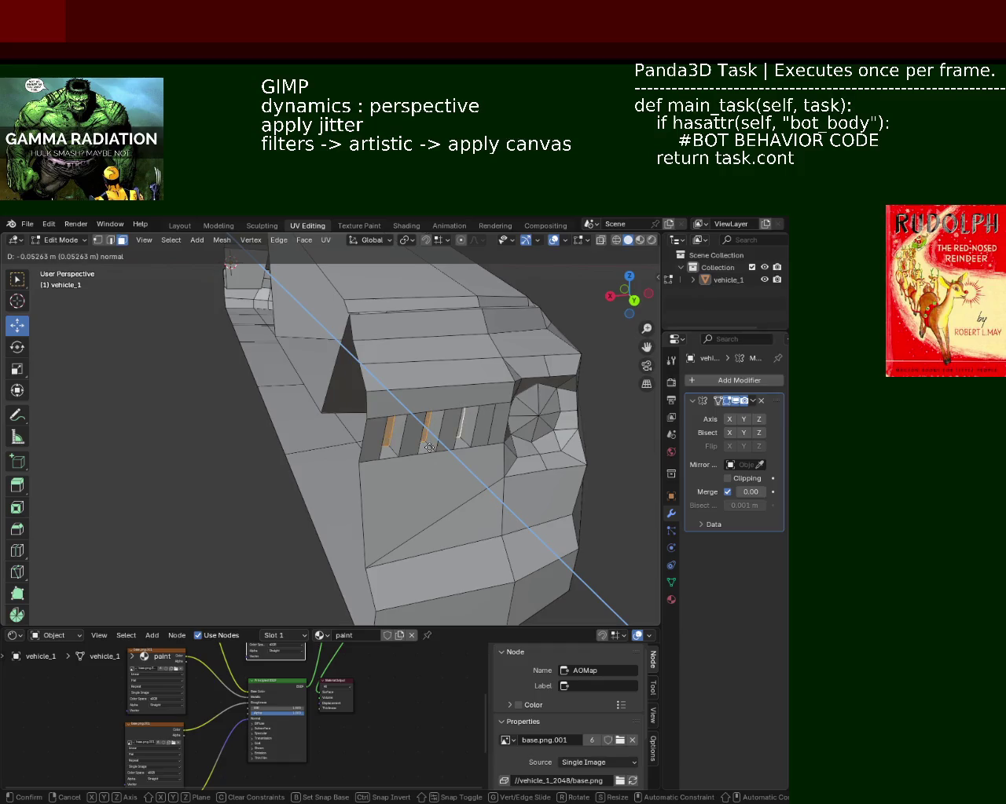
{"action": "left_click", "coordinate": [434, 453]}
- Enable the Y axis on the Mirror modifier so the front is mirrored
{"action": "mouse_move", "coordinate": [440, 440]}
{"action": "middle_mouse_down"}
{"action": "mouse_move", "coordinate": [392, 471]}
{"action": "mouse_move", "coordinate": [351, 454]}
{"action": "mouse_move", "coordinate": [367, 439]}
{"action": "mouse_move", "coordinate": [474, 424]}
{"action": "mouse_move", "coordinate": [455, 498]}
{"action": "mouse_move", "coordinate": [344, 419]}
{"action": "mouse_move", "coordinate": [354, 433]}
{"action": "middle_mouse_up"}
{"action": "left_click", "coordinate": [370, 515]}
{"action": "left_click", "coordinate": [743, 418]}
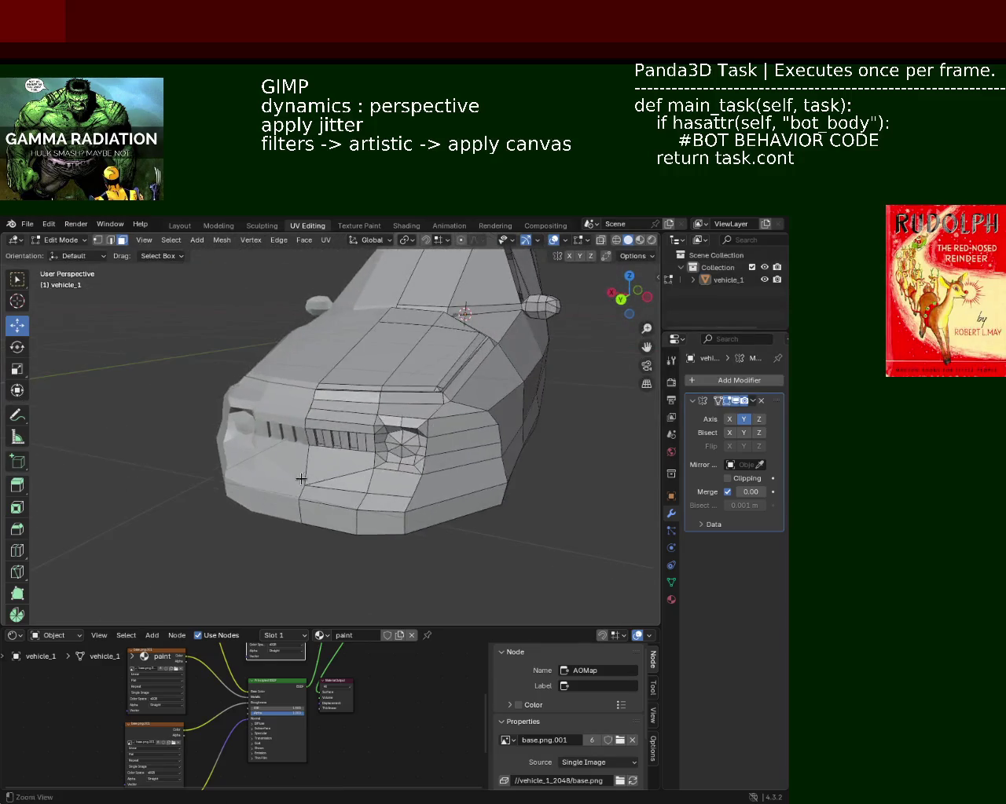
- Extrude the lower bumper face inward and shift it along Y
{"action": "scroll", "coordinate": [354, 433], "scroll_direction": "up", "scroll_amount": 3}
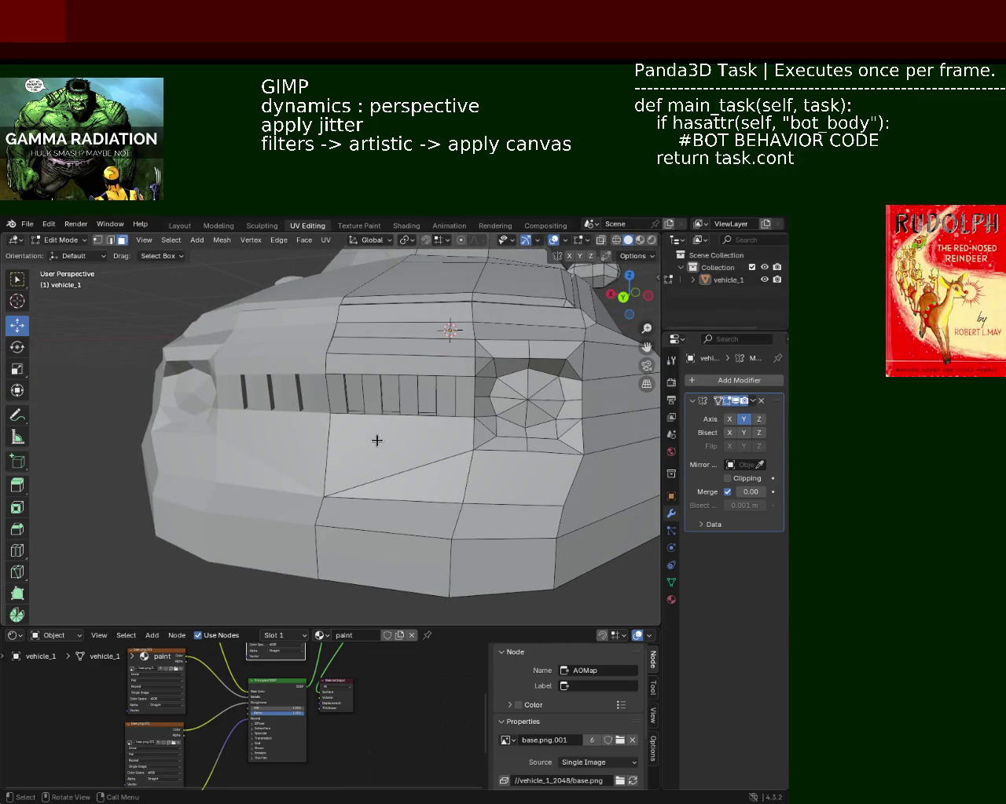
{"action": "key", "text": "e"}
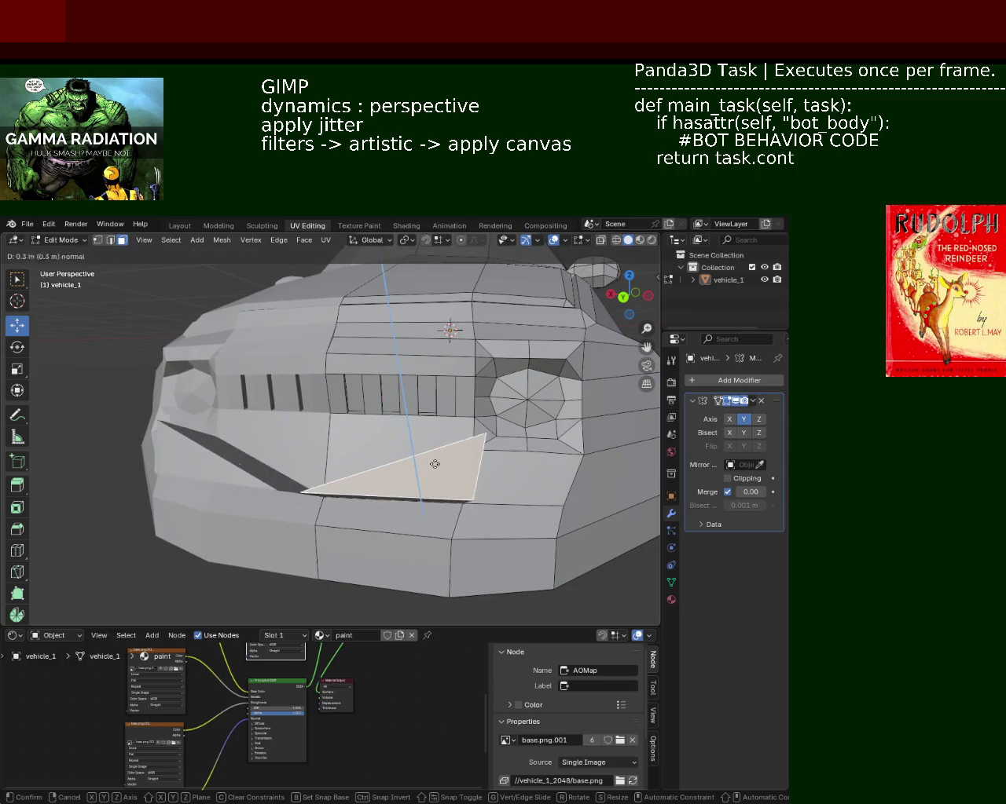
{"action": "left_click", "coordinate": [432, 481]}
{"action": "mouse_move", "coordinate": [437, 478]}
{"action": "middle_mouse_down"}
{"action": "mouse_move", "coordinate": [454, 520]}
{"action": "mouse_move", "coordinate": [489, 507]}
{"action": "middle_mouse_up"}
{"action": "mouse_move", "coordinate": [489, 506]}
{"action": "left_mouse_down"}
{"action": "mouse_move", "coordinate": [486, 495]}
{"action": "mouse_move", "coordinate": [497, 527]}
{"action": "mouse_move", "coordinate": [488, 510]}
{"action": "mouse_move", "coordinate": [492, 520]}
{"action": "left_mouse_up"}
{"action": "mouse_move", "coordinate": [492, 520]}
{"action": "middle_mouse_down"}
{"action": "mouse_move", "coordinate": [442, 442]}
{"action": "mouse_move", "coordinate": [400, 405]}
{"action": "middle_mouse_up"}
- Subdivide the edge below the grille and slide the new edge along Y toward the headlight
{"action": "left_click", "coordinate": [100, 240]}
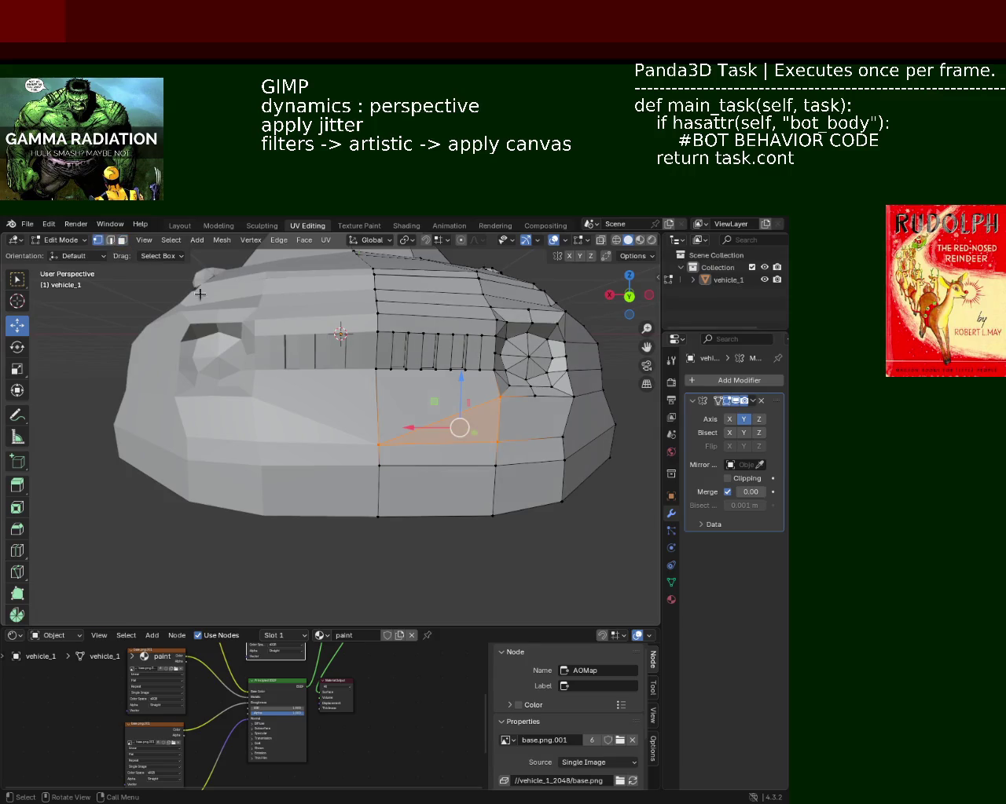
{"action": "left_click", "coordinate": [372, 374]}
{"action": "key", "text": "ctrl+e"}
{"action": "key", "text": "Escape"}
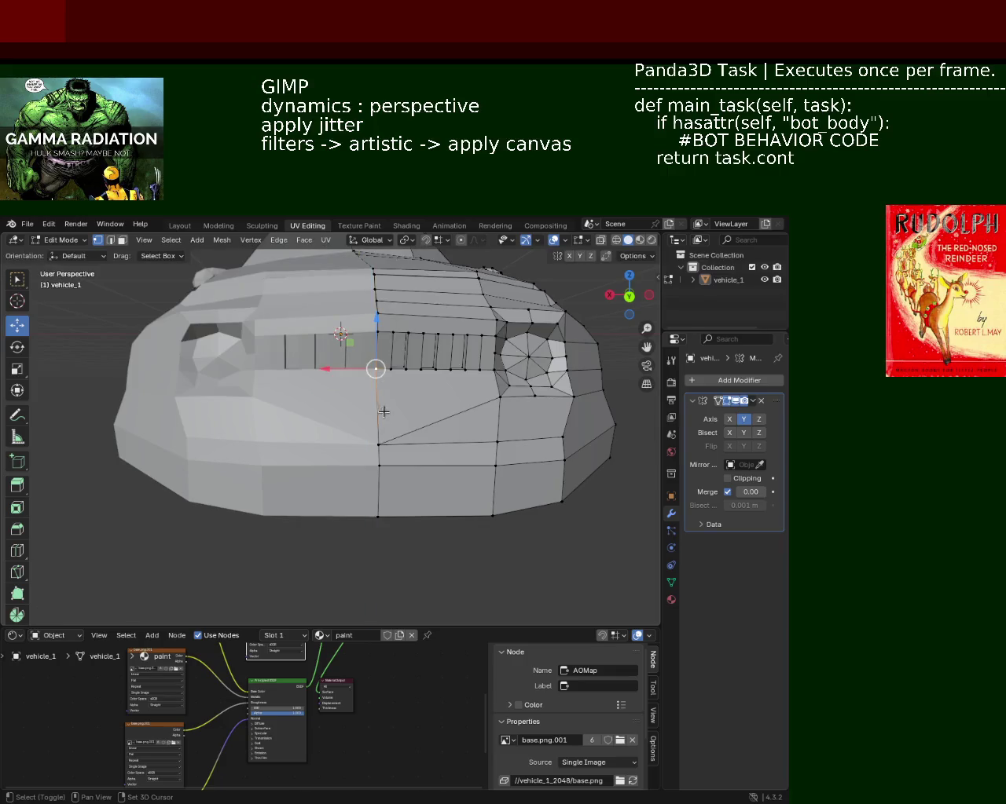
{"action": "right_click", "coordinate": [379, 405]}
{"action": "left_click", "coordinate": [385, 406]}
{"action": "left_click", "coordinate": [483, 400]}
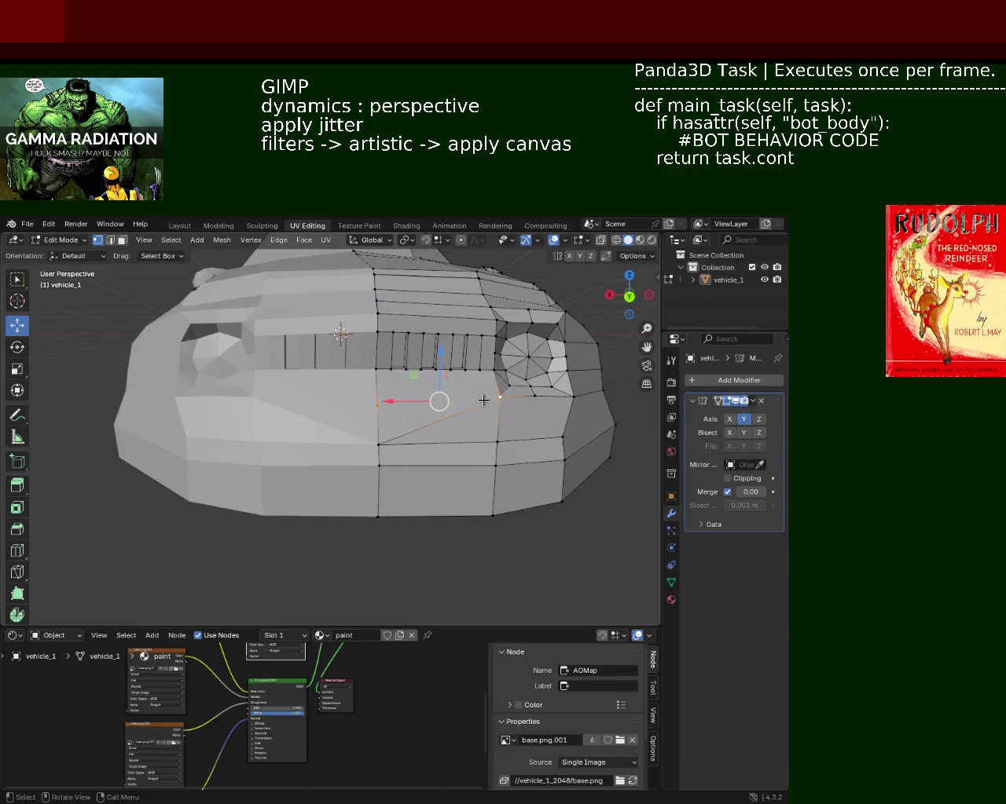
{"action": "middle_click_drag", "start_coordinate": [484, 401], "coordinate": [272, 433]}
{"action": "left_click_drag", "start_coordinate": [272, 434], "coordinate": [257, 436]}
{"action": "mouse_move", "coordinate": [257, 437]}
{"action": "middle_mouse_down"}
{"action": "mouse_move", "coordinate": [344, 434]}
{"action": "mouse_move", "coordinate": [528, 487]}
{"action": "middle_mouse_up"}
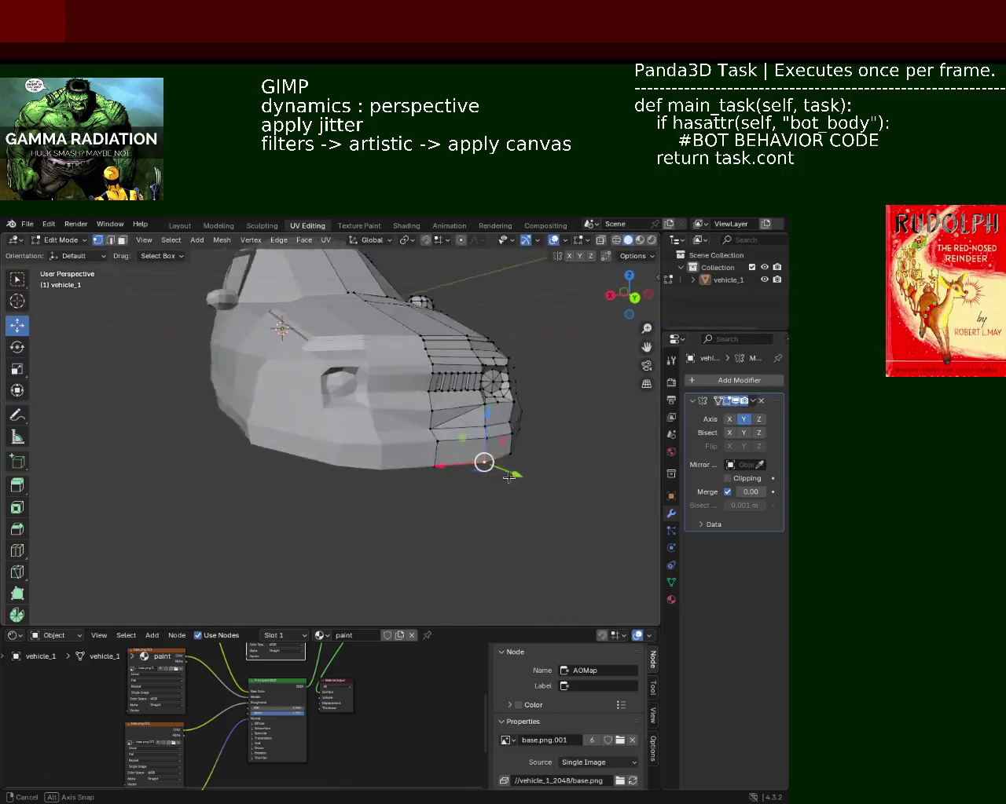
- Select the two vertices below the grille and switch to edge selection
{"action": "mouse_move", "coordinate": [528, 487]}
{"action": "middle_mouse_down"}
{"action": "mouse_move", "coordinate": [469, 411]}
{"action": "mouse_move", "coordinate": [459, 458]}
{"action": "middle_mouse_up"}
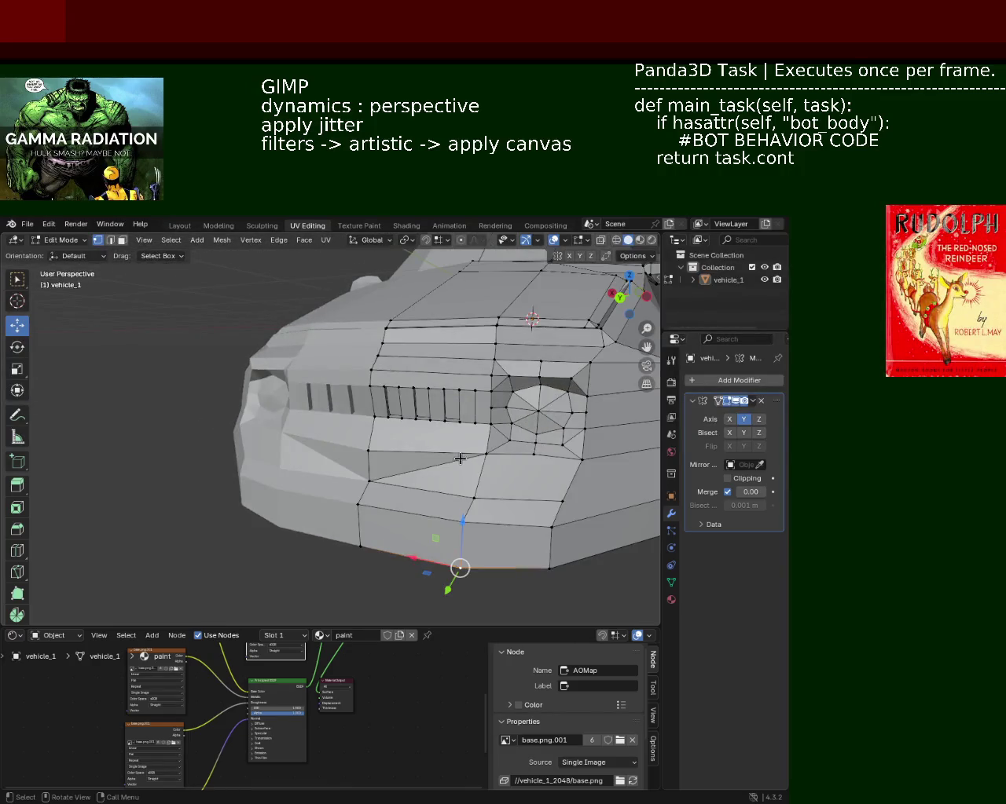
{"action": "left_click", "coordinate": [379, 425]}
{"action": "left_click", "coordinate": [479, 453], "text": "shift"}
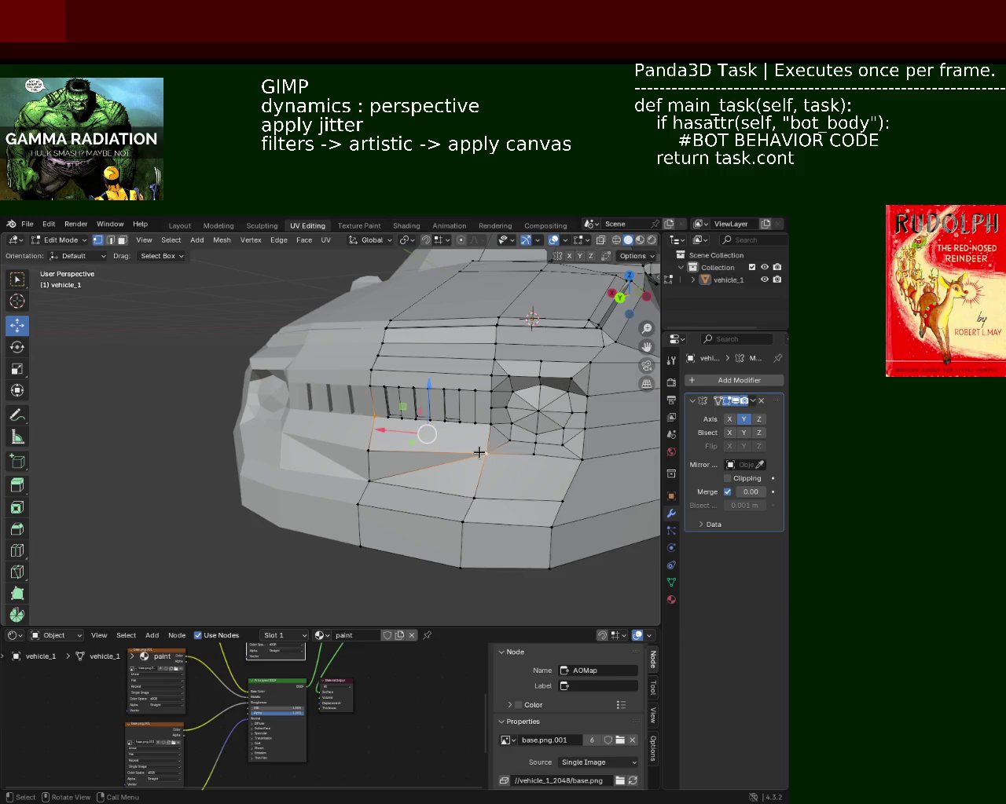
{"action": "mouse_move", "coordinate": [343, 467]}
{"action": "middle_mouse_down"}
{"action": "mouse_move", "coordinate": [490, 444]}
{"action": "mouse_move", "coordinate": [196, 301]}
{"action": "middle_mouse_up"}
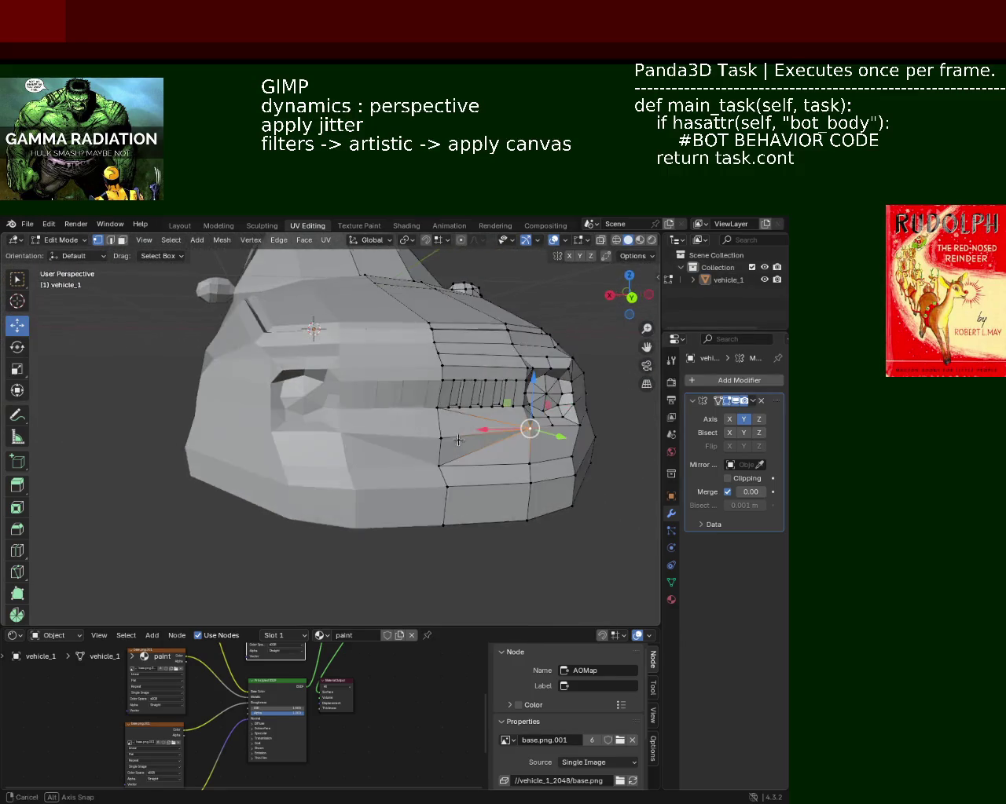
{"action": "left_click", "coordinate": [111, 244]}
- Dissolve the stray diagonal edge and move the lower bumper loop along Y
{"action": "key", "text": "x"}
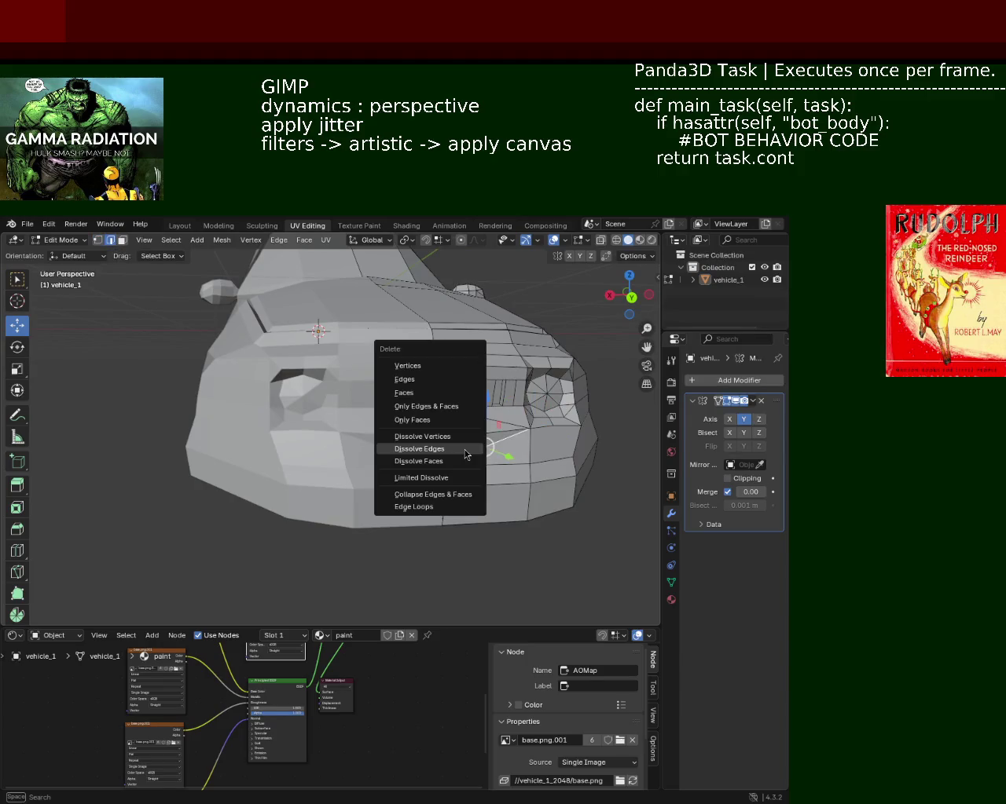
{"action": "left_click", "coordinate": [464, 448]}
{"action": "mouse_move", "coordinate": [464, 449]}
{"action": "middle_mouse_down"}
{"action": "mouse_move", "coordinate": [460, 472]}
{"action": "mouse_move", "coordinate": [401, 438]}
{"action": "mouse_move", "coordinate": [397, 472]}
{"action": "middle_mouse_up"}
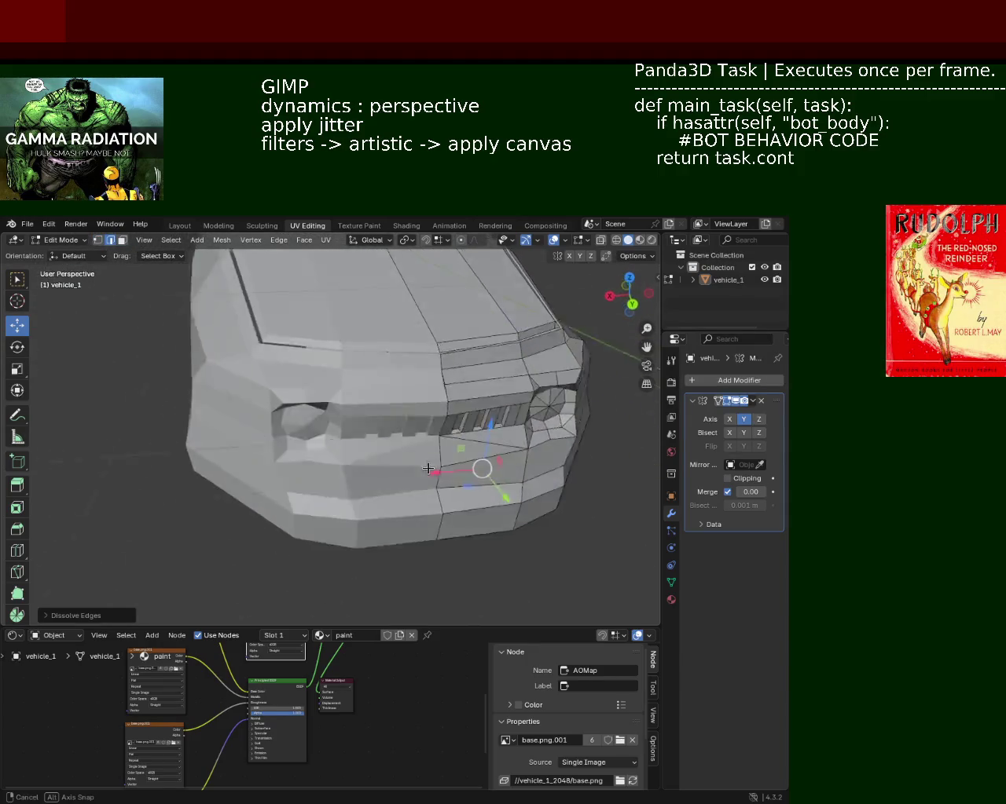
{"action": "left_click", "coordinate": [97, 241]}
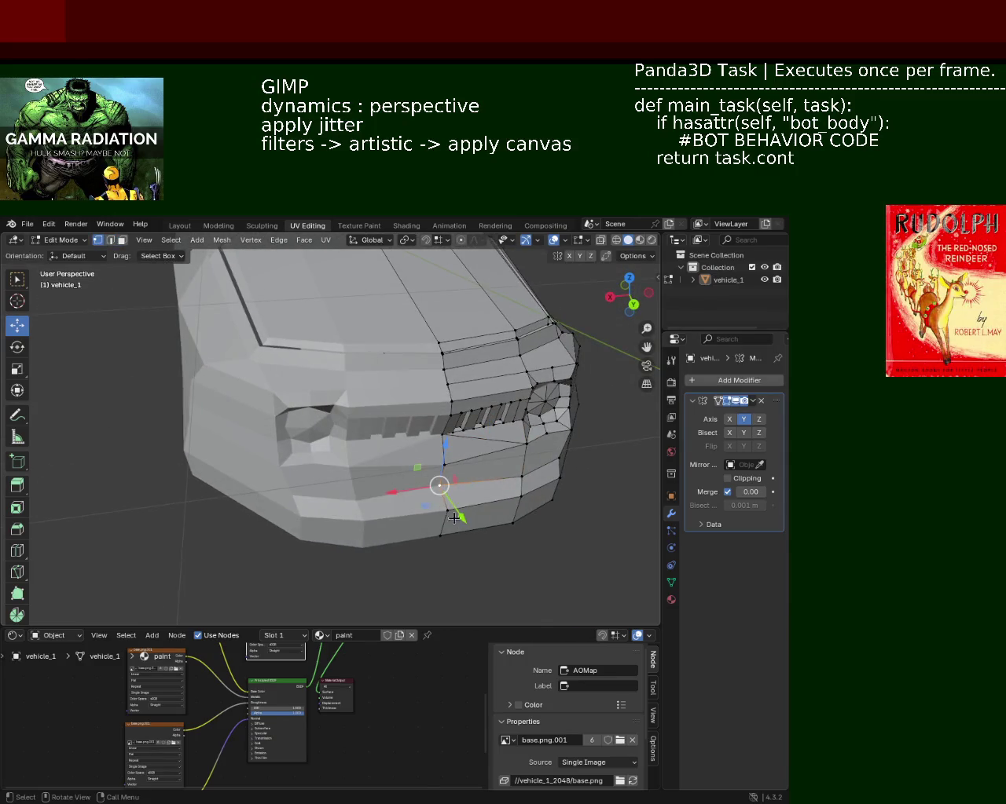
{"action": "left_click_drag", "start_coordinate": [453, 517], "coordinate": [455, 520]}
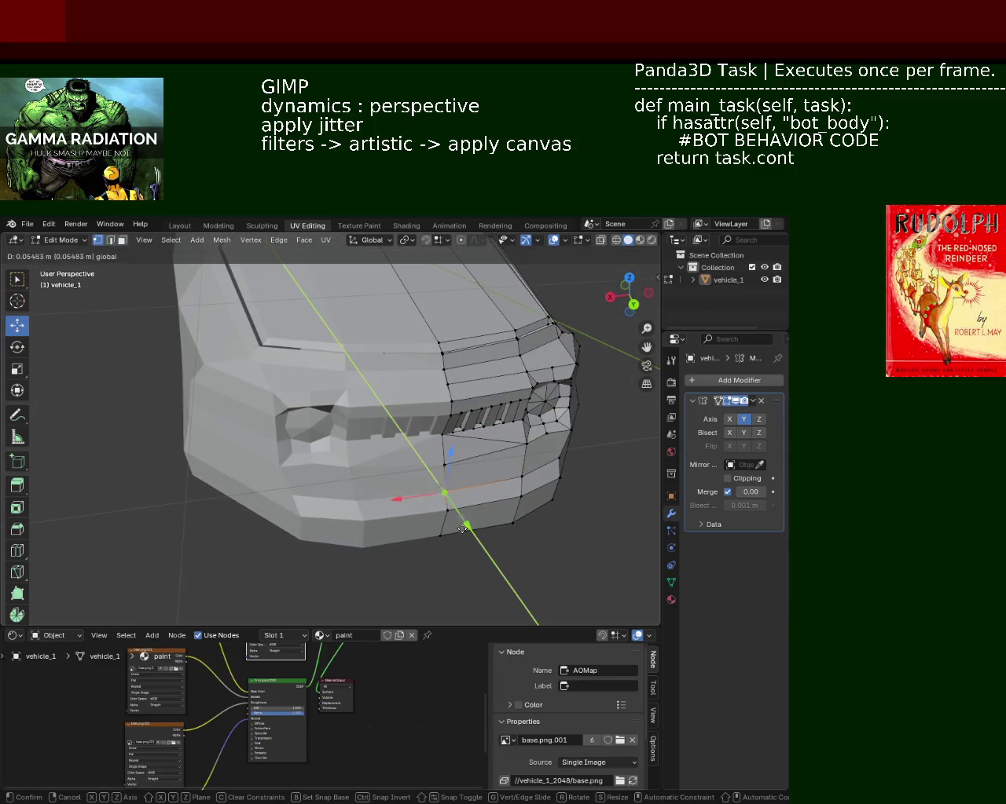
{"action": "mouse_move", "coordinate": [454, 520]}
{"action": "middle_mouse_down"}
{"action": "mouse_move", "coordinate": [473, 483]}
{"action": "mouse_move", "coordinate": [550, 542]}
{"action": "middle_mouse_up"}
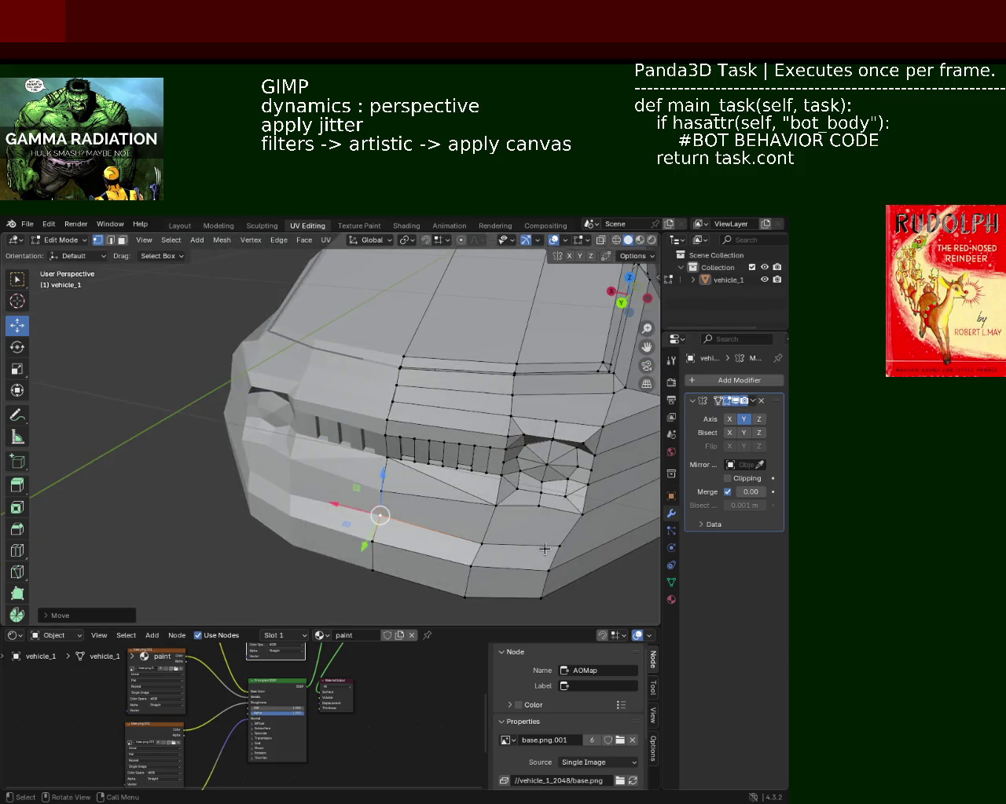
{"action": "left_click_drag", "start_coordinate": [542, 544], "coordinate": [550, 545]}
{"action": "mouse_move", "coordinate": [549, 545]}
{"action": "middle_mouse_down"}
{"action": "mouse_move", "coordinate": [409, 509]}
{"action": "mouse_move", "coordinate": [386, 460]}
{"action": "mouse_move", "coordinate": [353, 454]}
{"action": "mouse_move", "coordinate": [413, 425]}
{"action": "middle_mouse_up"}
{"action": "left_click", "coordinate": [370, 498]}
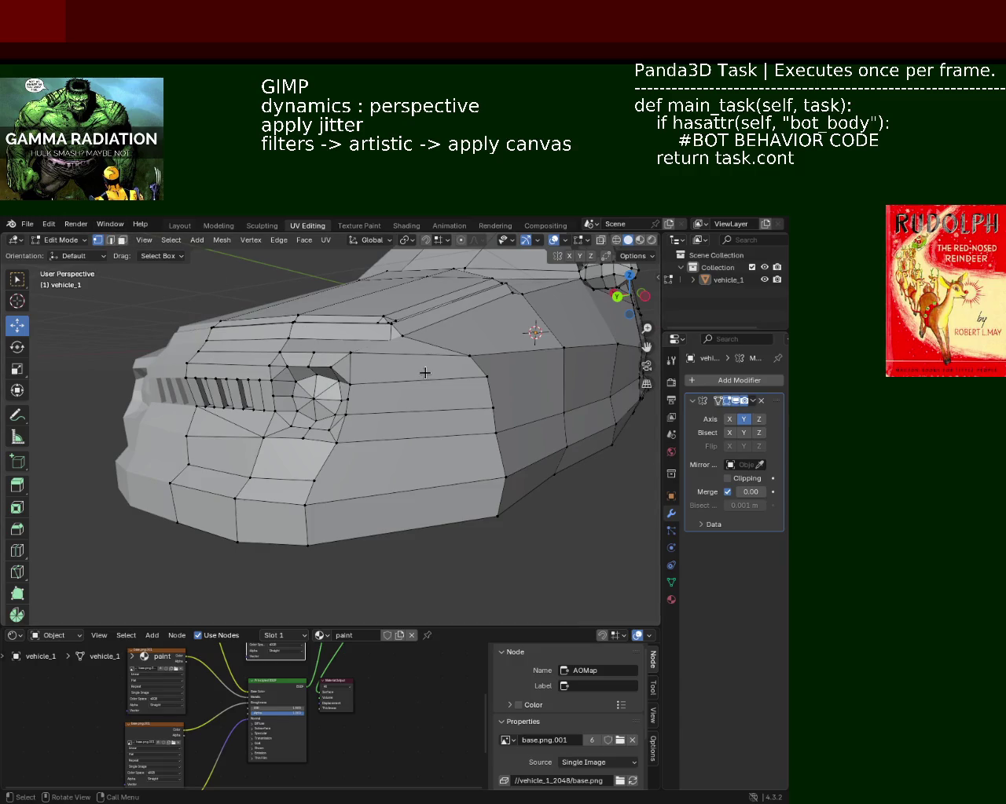
- Save vehicle_1.blend and add a second stray edge to the selection
{"action": "mouse_move", "coordinate": [289, 347]}
{"action": "middle_mouse_down"}
{"action": "mouse_move", "coordinate": [256, 381]}
{"action": "mouse_move", "coordinate": [407, 356]}
{"action": "mouse_move", "coordinate": [308, 385]}
{"action": "mouse_move", "coordinate": [402, 370]}
{"action": "middle_mouse_up"}
{"action": "key", "text": "ctrl+s"}
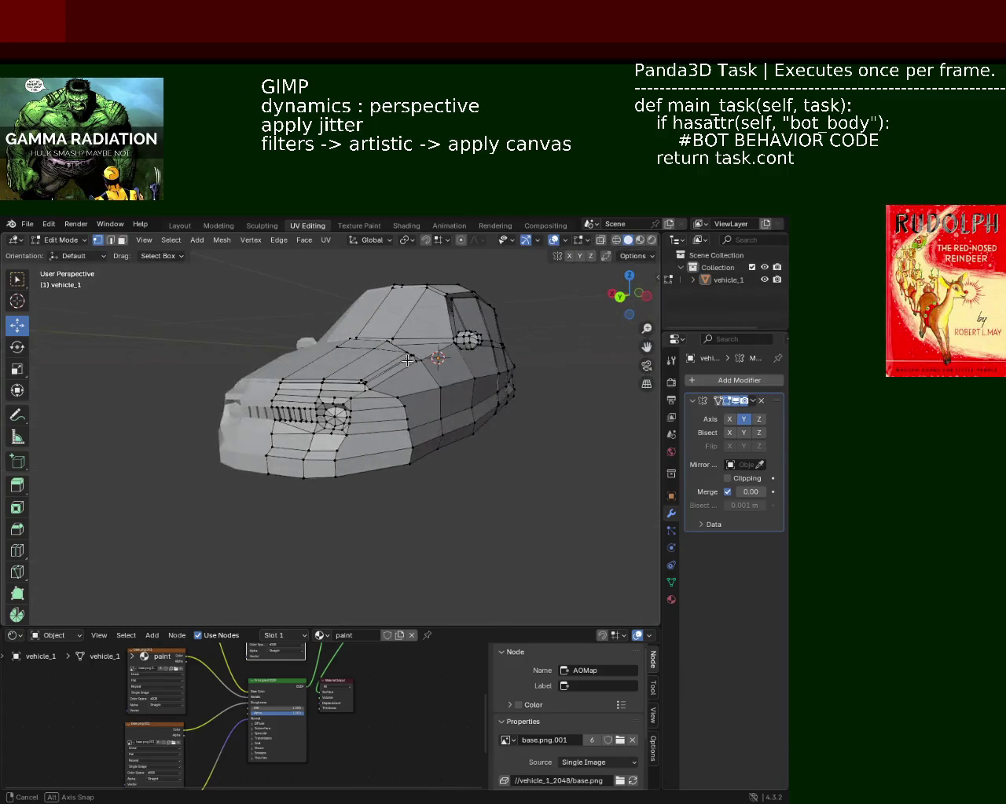
{"action": "scroll", "coordinate": [403, 369], "scroll_direction": "up", "scroll_amount": 4}
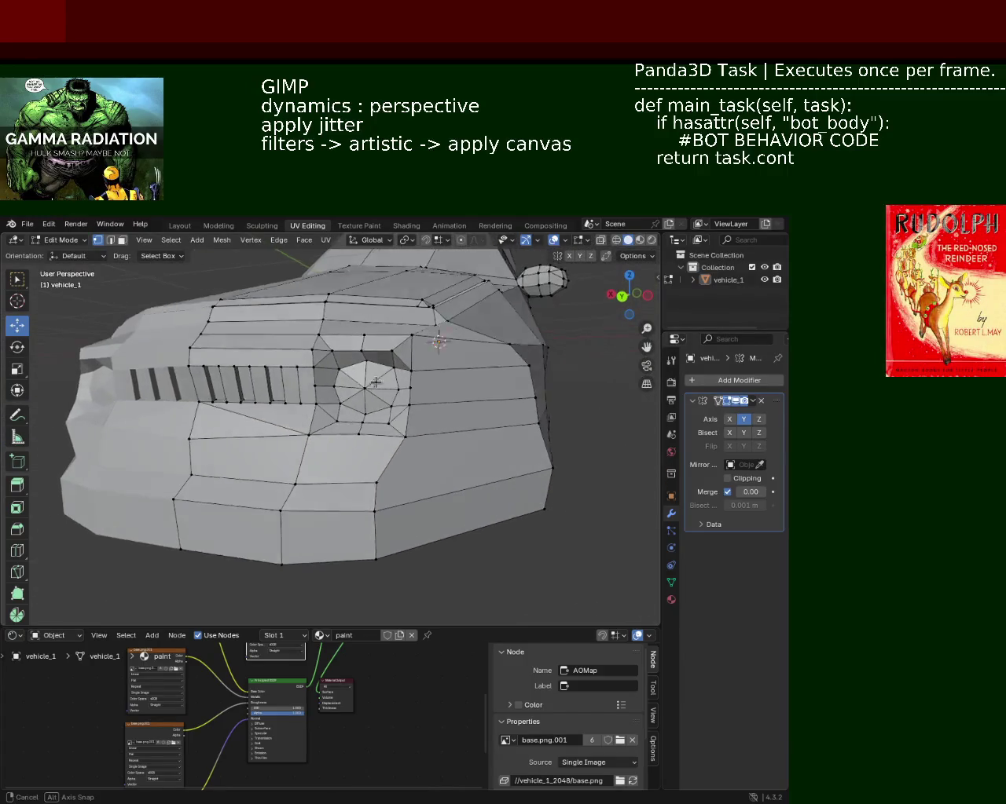
{"action": "scroll", "coordinate": [423, 435], "scroll_direction": "down", "scroll_amount": 1}
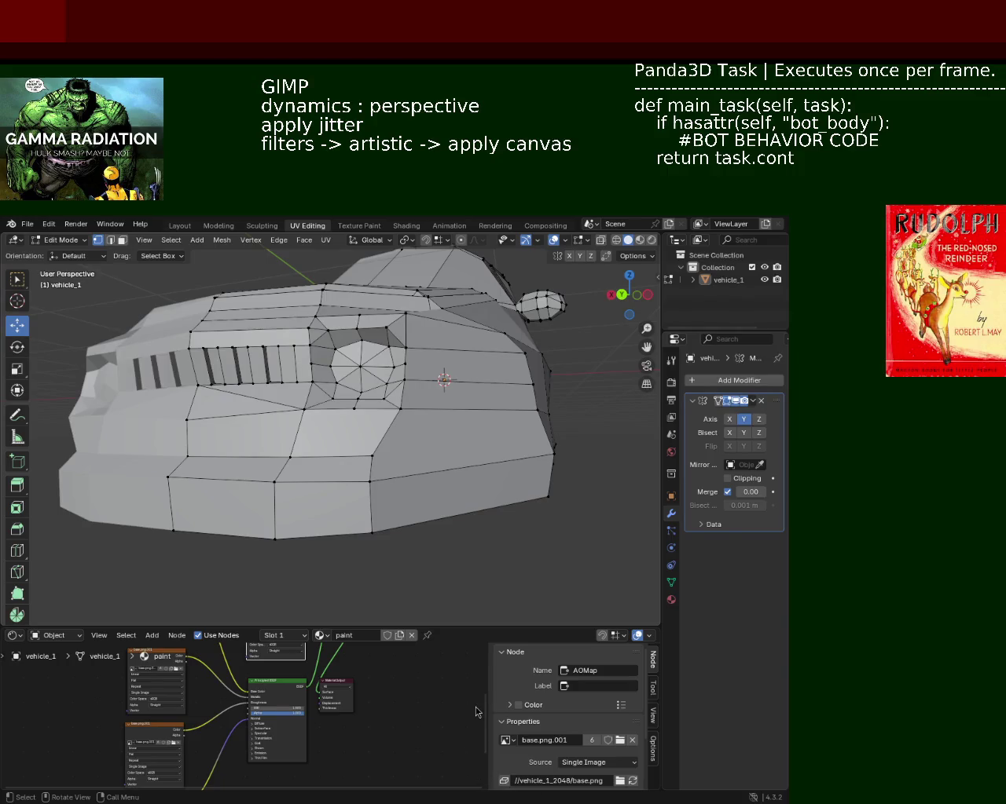
{"action": "middle_click_drag", "start_coordinate": [305, 519], "coordinate": [346, 438]}
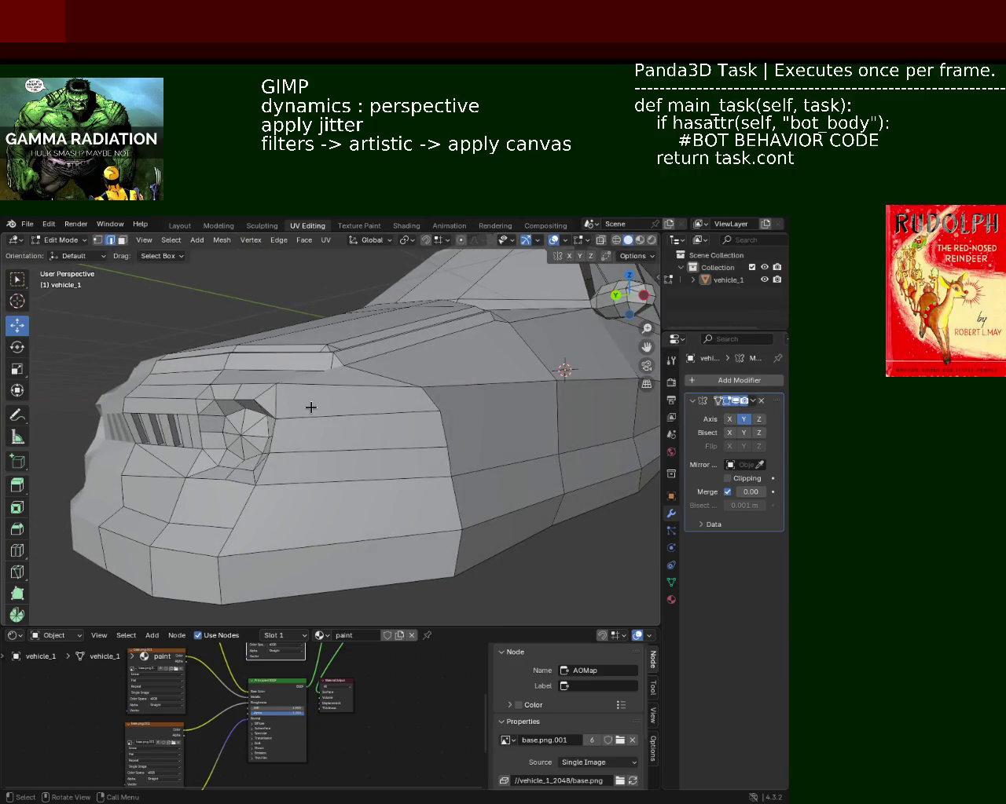
{"action": "left_click", "coordinate": [314, 444], "text": "shift"}
- Dissolve the selected edges and select the vertex path along the lower bumper
{"action": "key", "text": "x"}
{"action": "left_click", "coordinate": [314, 451]}
{"action": "mouse_move", "coordinate": [322, 474]}
{"action": "middle_mouse_down"}
{"action": "mouse_move", "coordinate": [305, 493]}
{"action": "mouse_move", "coordinate": [102, 335]}
{"action": "middle_mouse_up"}
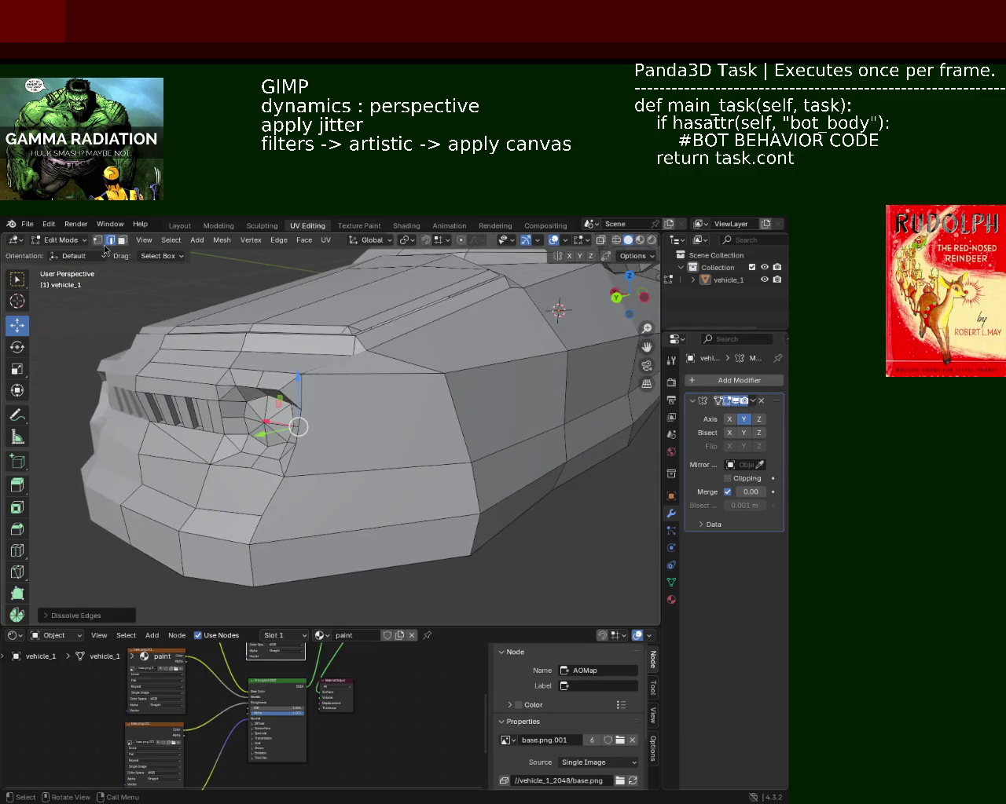
{"action": "left_click", "coordinate": [97, 239]}
{"action": "left_click", "coordinate": [265, 513]}
{"action": "left_click", "coordinate": [465, 467]}
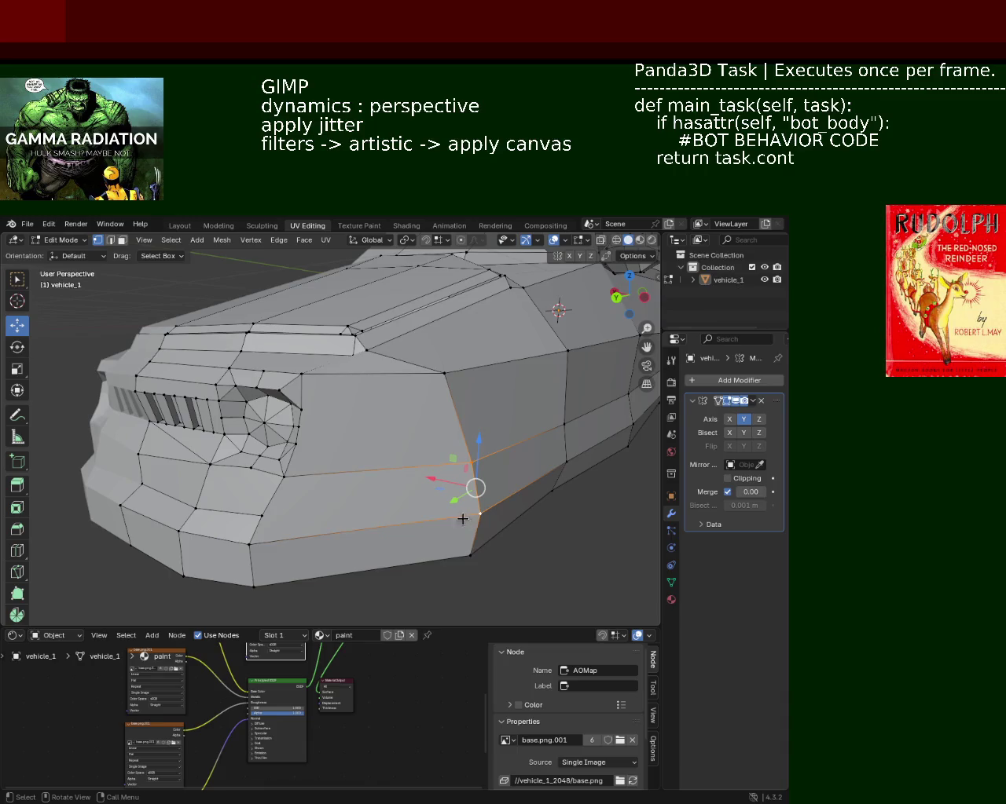
{"action": "left_click", "coordinate": [336, 507]}
{"action": "left_click", "coordinate": [480, 490]}
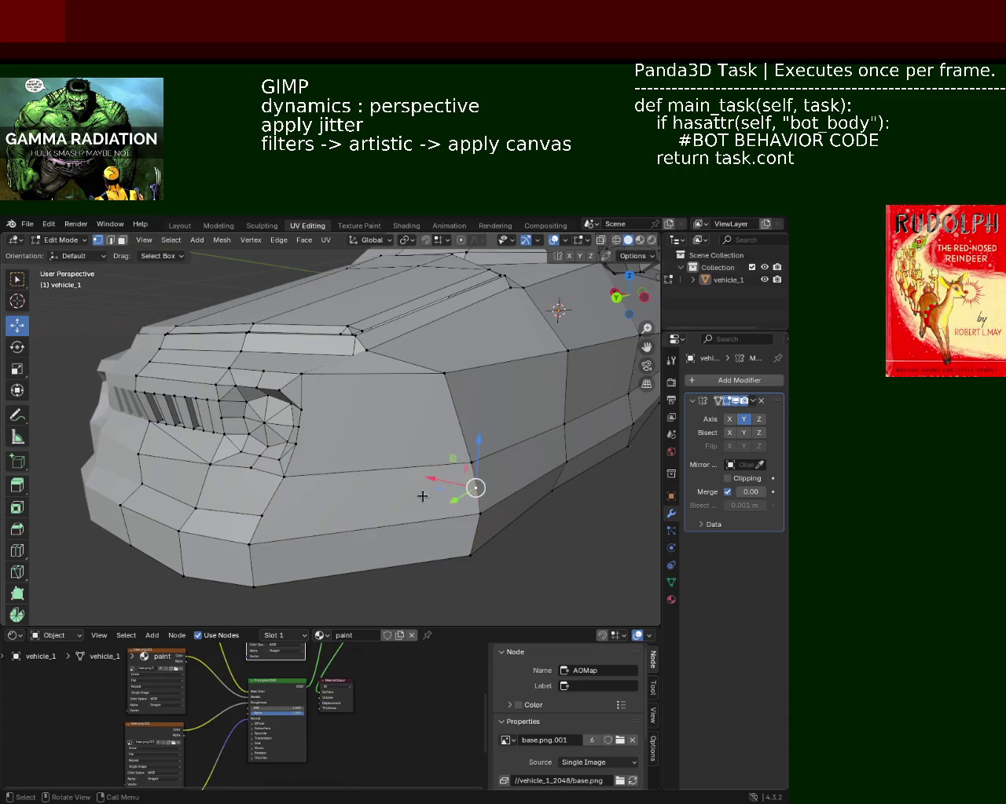
{"action": "left_click", "coordinate": [256, 519], "text": "ctrl"}
{"action": "mouse_move", "coordinate": [256, 518]}
{"action": "middle_mouse_down"}
{"action": "mouse_move", "coordinate": [298, 503]}
{"action": "mouse_move", "coordinate": [341, 524]}
{"action": "mouse_move", "coordinate": [341, 550]}
{"action": "mouse_move", "coordinate": [345, 501]}
{"action": "mouse_move", "coordinate": [347, 511]}
{"action": "mouse_move", "coordinate": [259, 550]}
{"action": "mouse_move", "coordinate": [209, 534]}
{"action": "mouse_move", "coordinate": [312, 562]}
{"action": "middle_mouse_up"}
- Reposition the lower front-corner bumper vertices along the X axis
{"action": "key", "text": "g"}
{"action": "key", "text": "y"}
{"action": "key", "text": "Escape"}
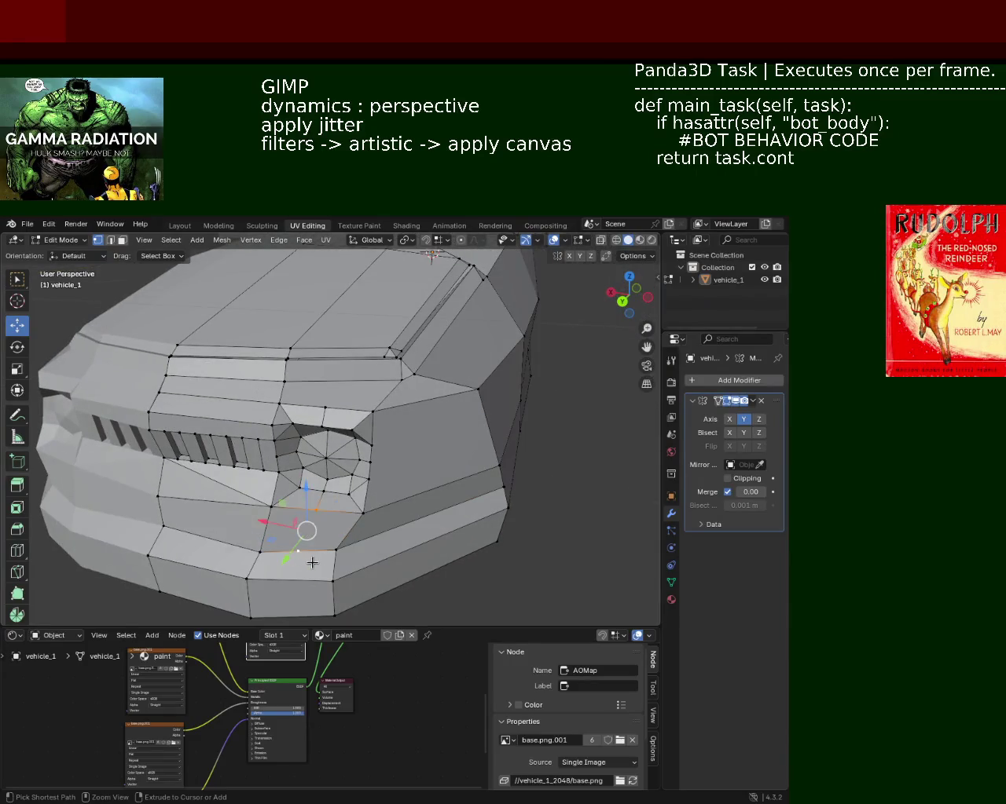
{"action": "mouse_move", "coordinate": [332, 548]}
{"action": "middle_mouse_down"}
{"action": "mouse_move", "coordinate": [360, 532]}
{"action": "mouse_move", "coordinate": [249, 520]}
{"action": "middle_mouse_up"}
{"action": "key", "text": "g"}
{"action": "key", "text": "x"}
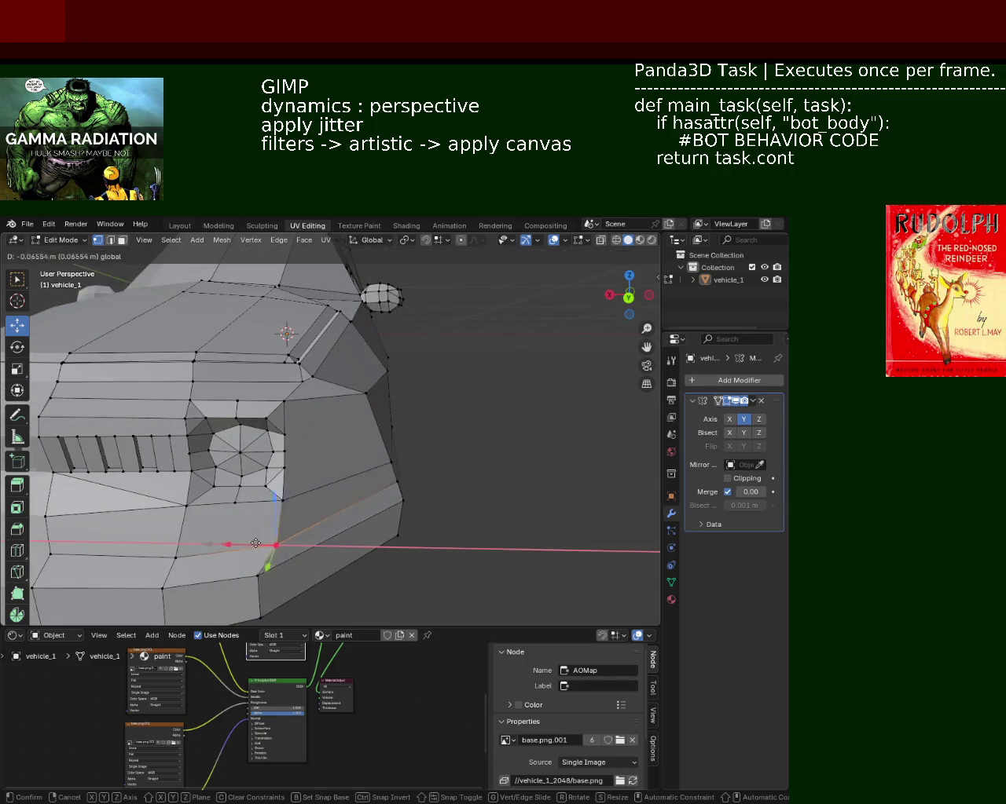
{"action": "left_click", "coordinate": [256, 599]}
{"action": "key", "text": "g"}
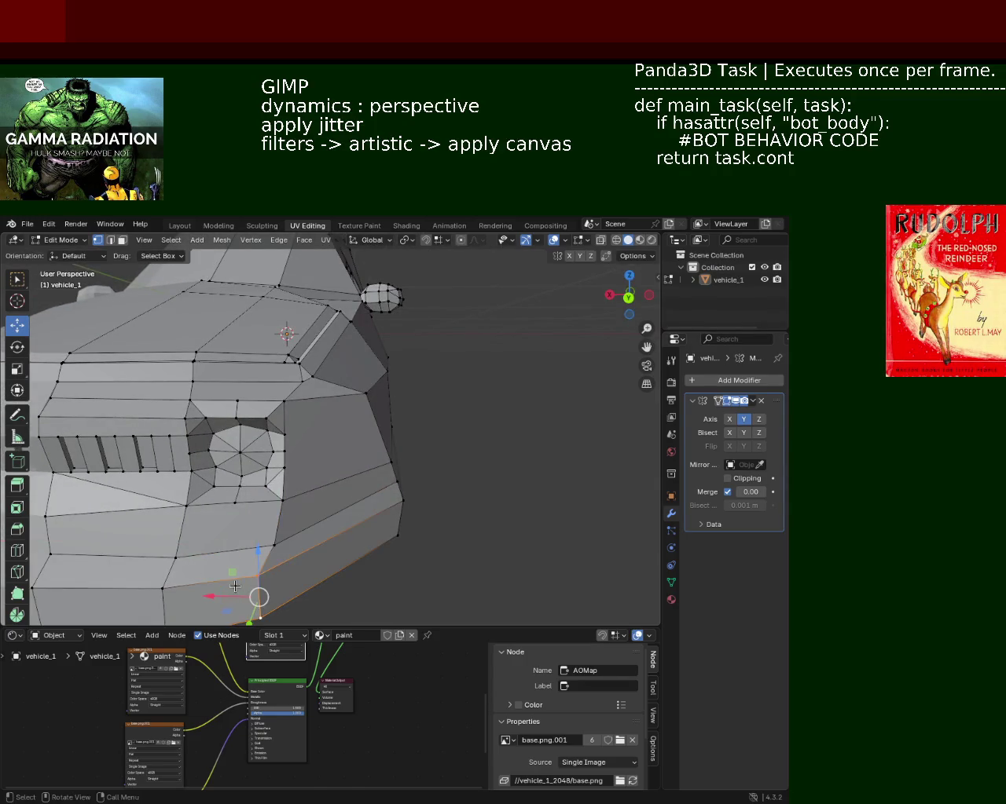
{"action": "key", "text": "x"}
{"action": "left_click", "coordinate": [311, 532]}
- Save vehicle_1.blend, then raise a lower front vertex slightly
{"action": "middle_click_drag", "start_coordinate": [311, 531], "coordinate": [226, 489]}
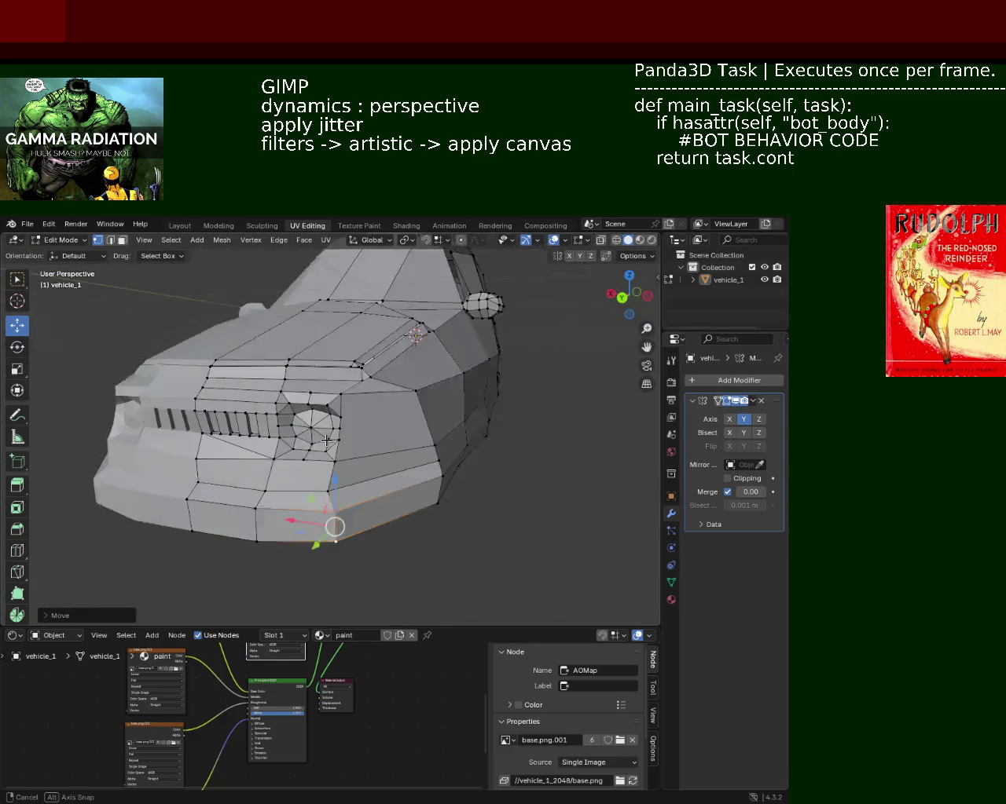
{"action": "middle_click_drag", "start_coordinate": [226, 489], "coordinate": [314, 473]}
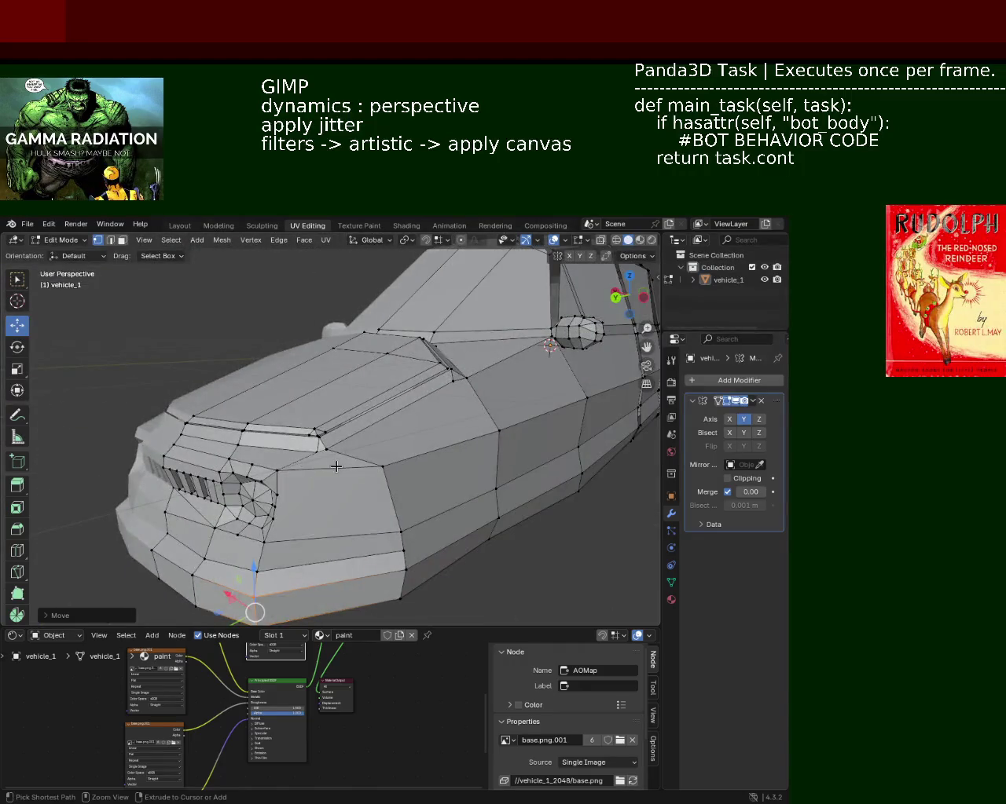
{"action": "key", "text": "ctrl+s"}
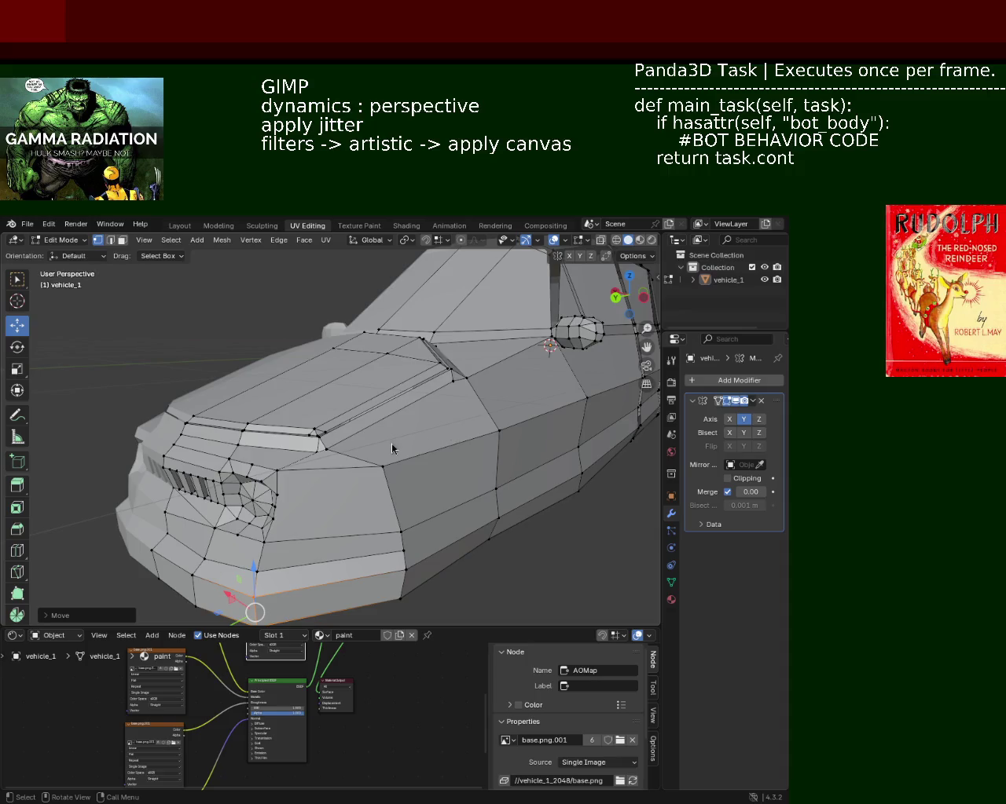
{"action": "mouse_move", "coordinate": [200, 469]}
{"action": "middle_mouse_down"}
{"action": "mouse_move", "coordinate": [346, 456]}
{"action": "mouse_move", "coordinate": [196, 475]}
{"action": "middle_mouse_up"}
{"action": "scroll", "coordinate": [196, 475], "scroll_direction": "up", "scroll_amount": 3}
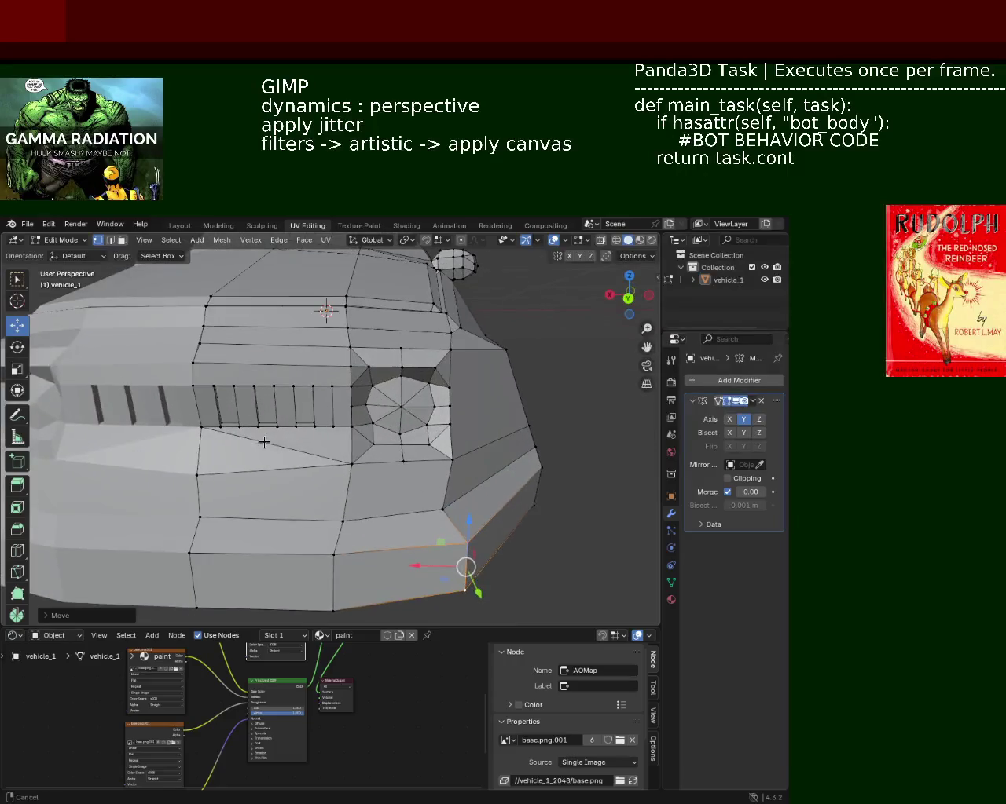
{"action": "left_click_drag", "start_coordinate": [192, 427], "coordinate": [194, 411]}
{"action": "mouse_move", "coordinate": [397, 440]}
{"action": "middle_mouse_down"}
{"action": "mouse_move", "coordinate": [370, 461]}
{"action": "mouse_move", "coordinate": [257, 439]}
{"action": "mouse_move", "coordinate": [123, 250]}
{"action": "middle_mouse_up"}
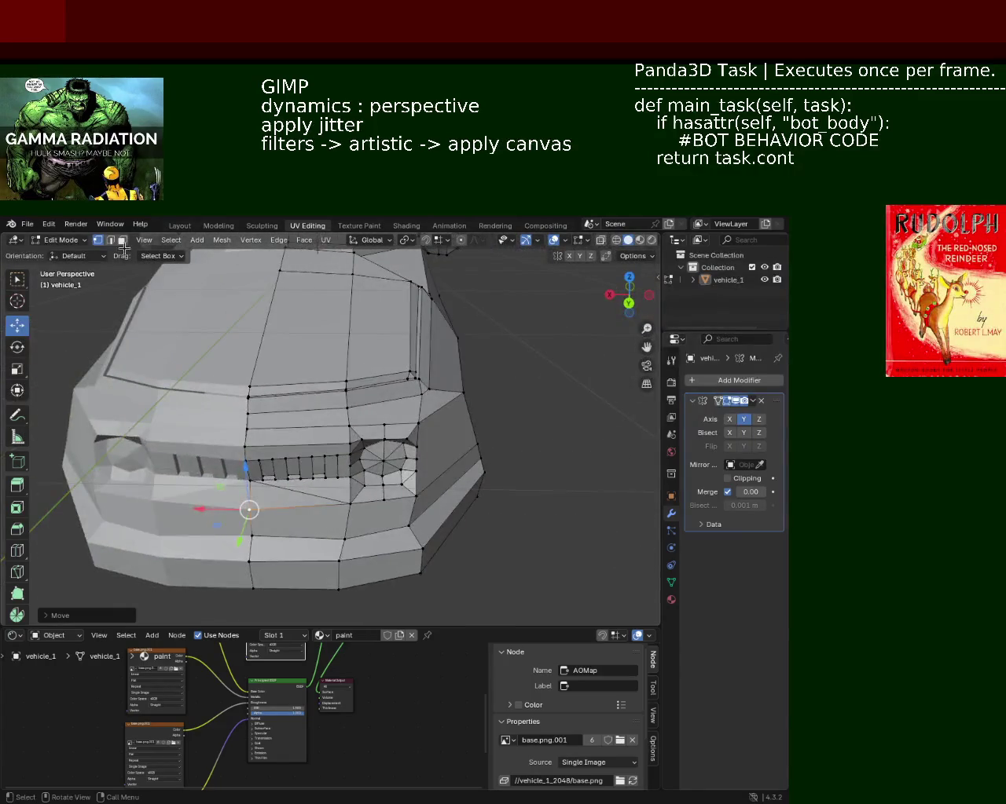
- Dissolve the extra edges beside the headlight and inspect the result
{"action": "key", "text": "x"}
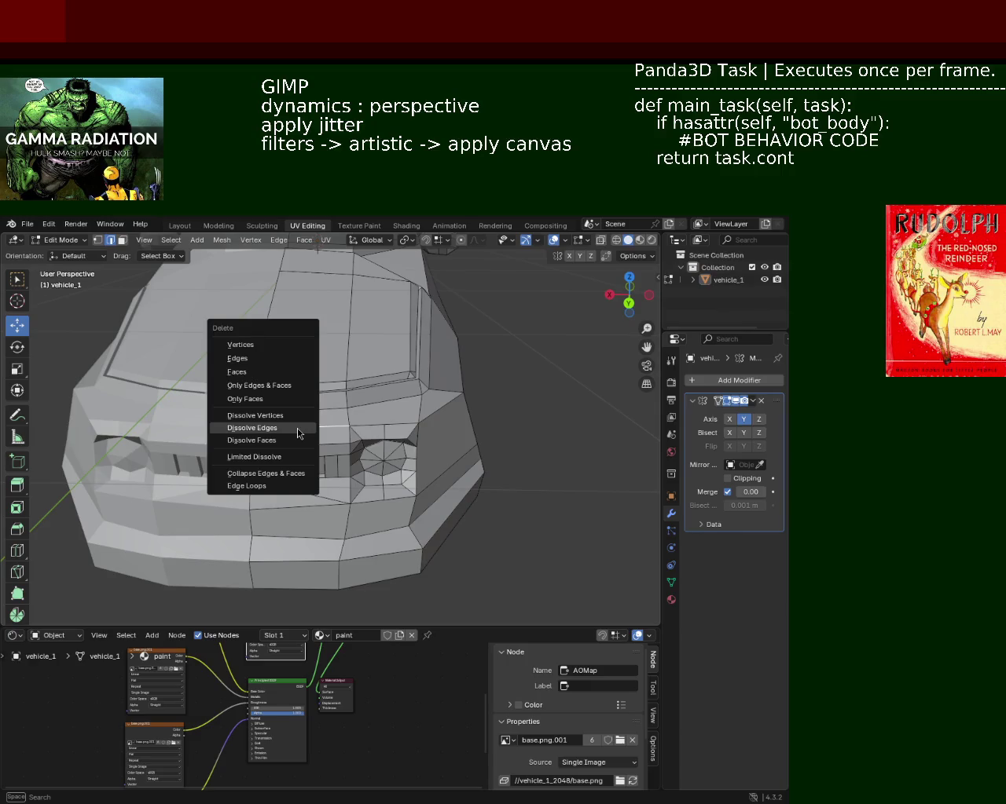
{"action": "left_click", "coordinate": [297, 428]}
{"action": "middle_click_drag", "start_coordinate": [296, 428], "coordinate": [222, 435]}
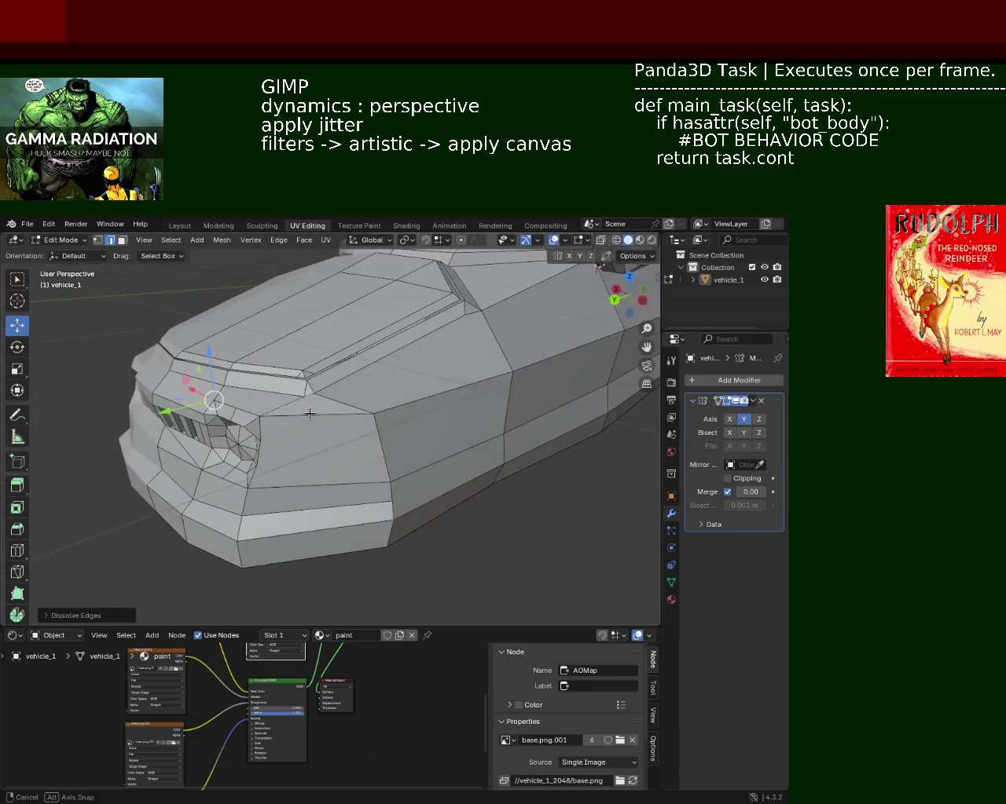
{"action": "middle_click_drag", "start_coordinate": [310, 413], "coordinate": [364, 399]}
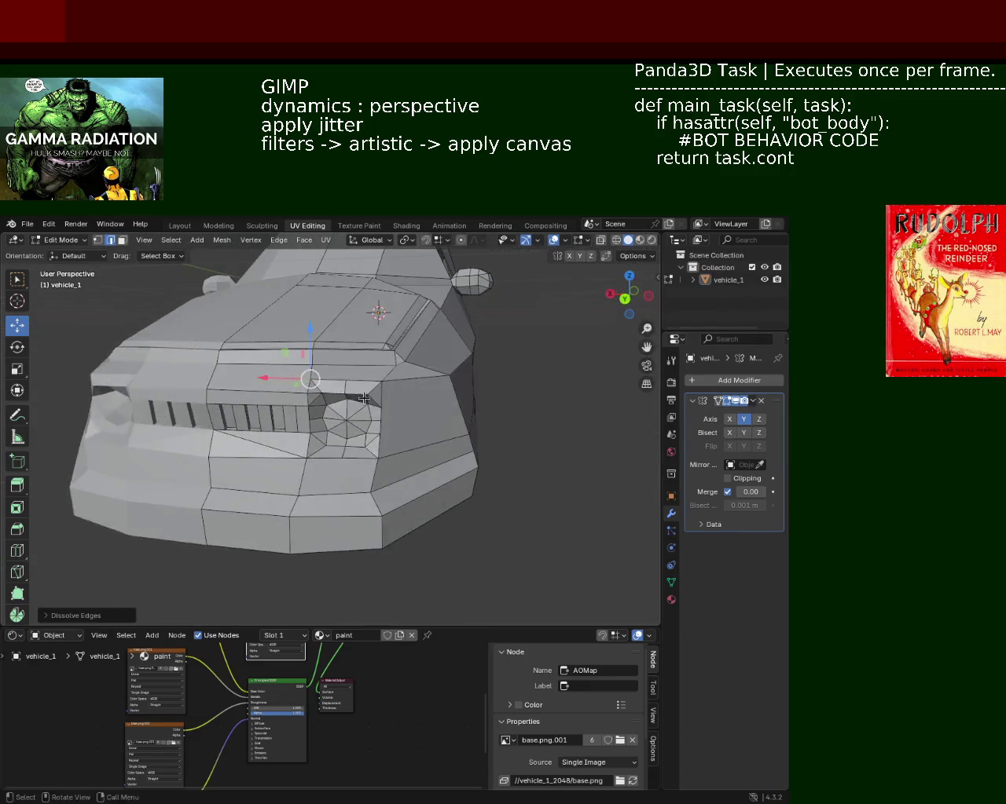
{"action": "middle_click_drag", "start_coordinate": [294, 409], "coordinate": [357, 416]}
{"action": "mouse_move", "coordinate": [525, 416]}
{"action": "middle_mouse_down"}
{"action": "mouse_move", "coordinate": [380, 456]}
{"action": "mouse_move", "coordinate": [406, 419]}
{"action": "mouse_move", "coordinate": [353, 456]}
{"action": "middle_mouse_up"}
{"action": "scroll", "coordinate": [314, 432], "scroll_direction": "up", "scroll_amount": 2}
{"action": "scroll", "coordinate": [295, 416], "scroll_direction": "up", "scroll_amount": 2}
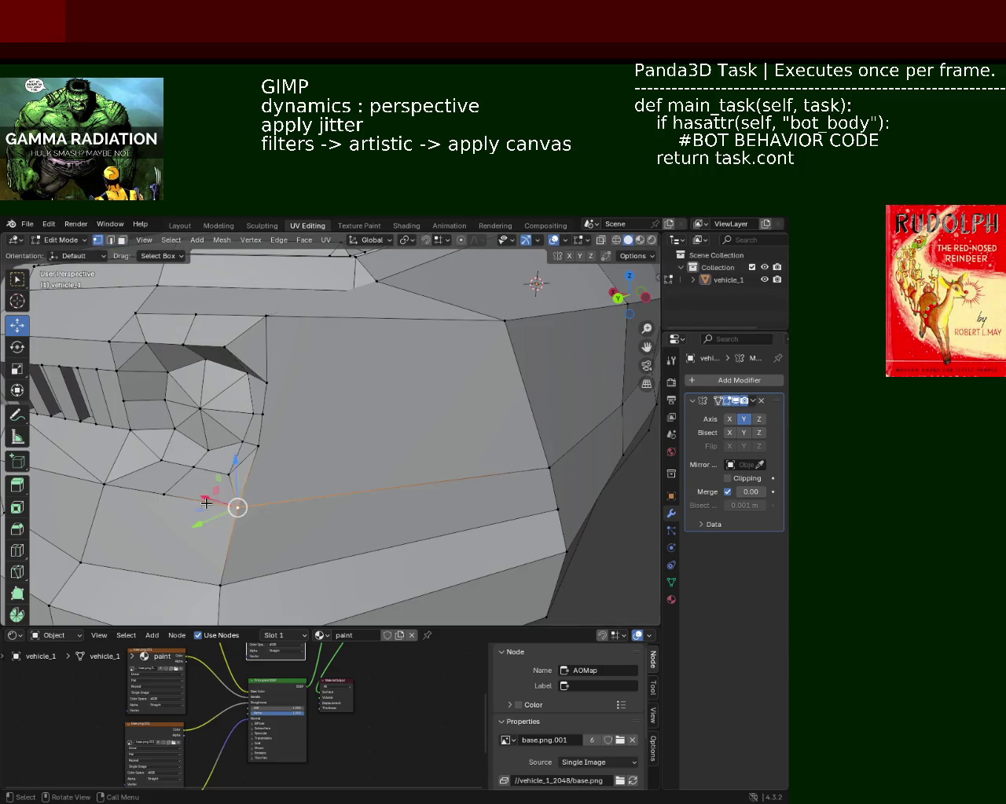
- Slide the headlight housing vertices along X for a tighter fit and save vehicle_1.blend
{"action": "mouse_move", "coordinate": [304, 520]}
{"action": "middle_mouse_down"}
{"action": "mouse_move", "coordinate": [356, 507]}
{"action": "mouse_move", "coordinate": [270, 522]}
{"action": "middle_mouse_up"}
{"action": "left_click_drag", "start_coordinate": [282, 488], "coordinate": [301, 489]}
{"action": "middle_click_drag", "start_coordinate": [301, 489], "coordinate": [335, 515]}
{"action": "left_click_drag", "start_coordinate": [334, 515], "coordinate": [300, 513]}
{"action": "mouse_move", "coordinate": [301, 512]}
{"action": "middle_mouse_down"}
{"action": "mouse_move", "coordinate": [372, 474]}
{"action": "mouse_move", "coordinate": [456, 469]}
{"action": "middle_mouse_up"}
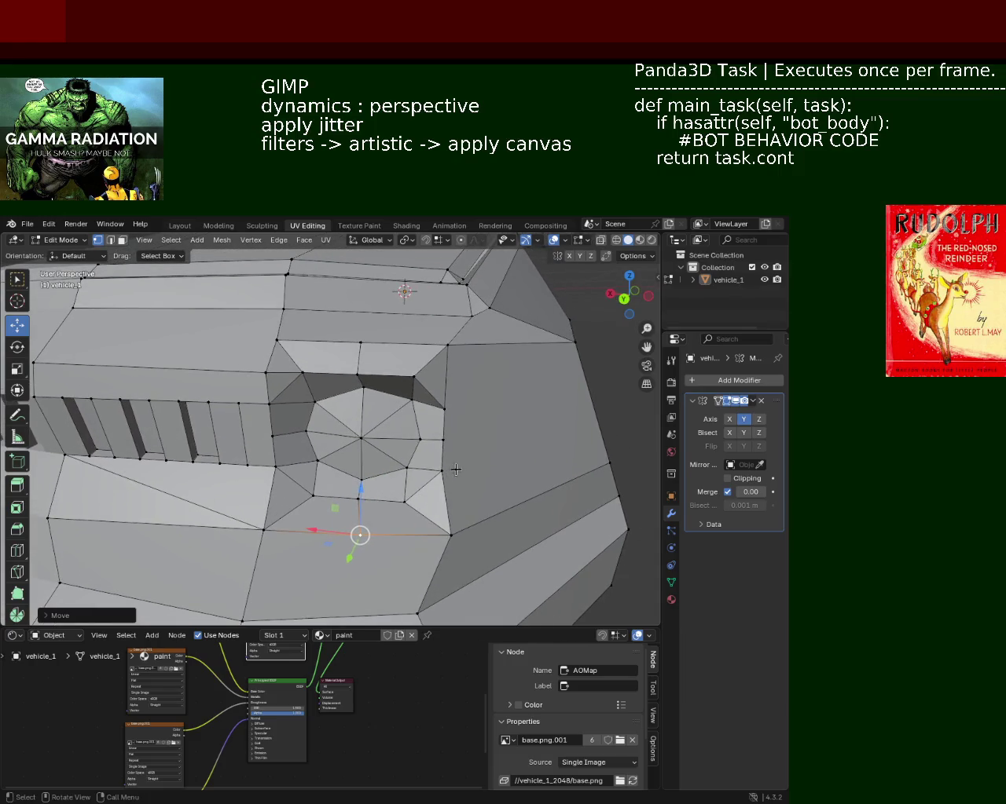
{"action": "left_click_drag", "start_coordinate": [406, 450], "coordinate": [411, 452]}
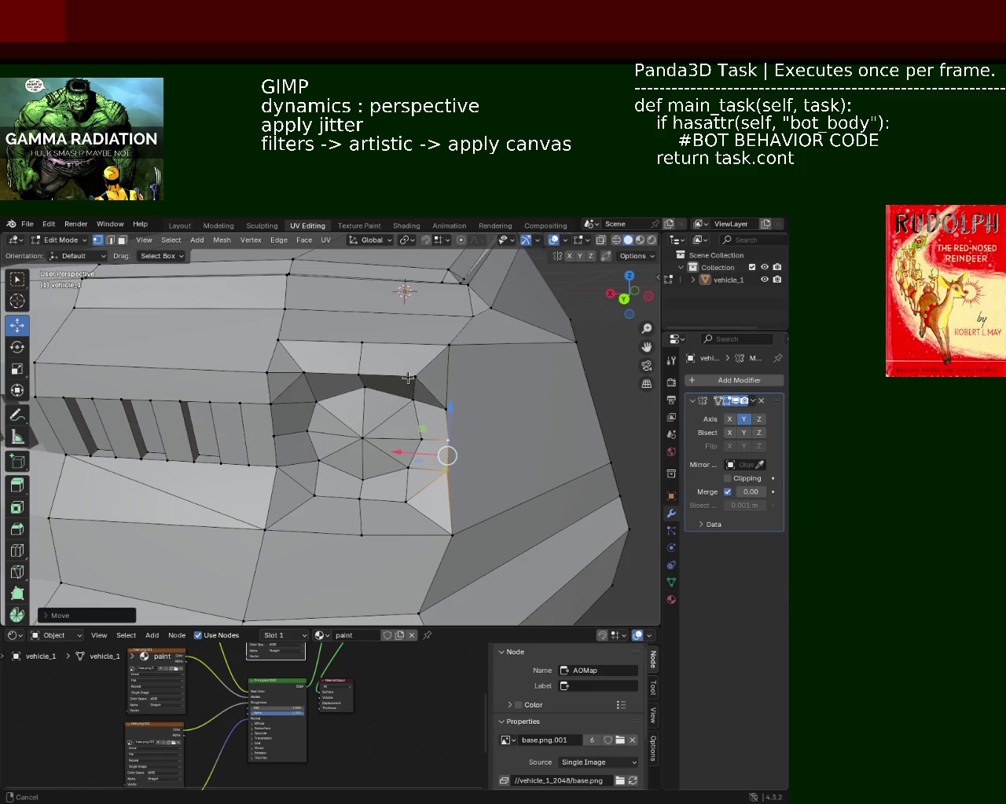
{"action": "scroll", "coordinate": [406, 377], "scroll_direction": "down", "scroll_amount": 4}
{"action": "mouse_move", "coordinate": [406, 377]}
{"action": "middle_mouse_down"}
{"action": "mouse_move", "coordinate": [352, 447]}
{"action": "mouse_move", "coordinate": [407, 447]}
{"action": "mouse_move", "coordinate": [289, 447]}
{"action": "mouse_move", "coordinate": [431, 438]}
{"action": "mouse_move", "coordinate": [343, 501]}
{"action": "mouse_move", "coordinate": [374, 473]}
{"action": "middle_mouse_up"}
{"action": "key", "text": "ctrl+s"}
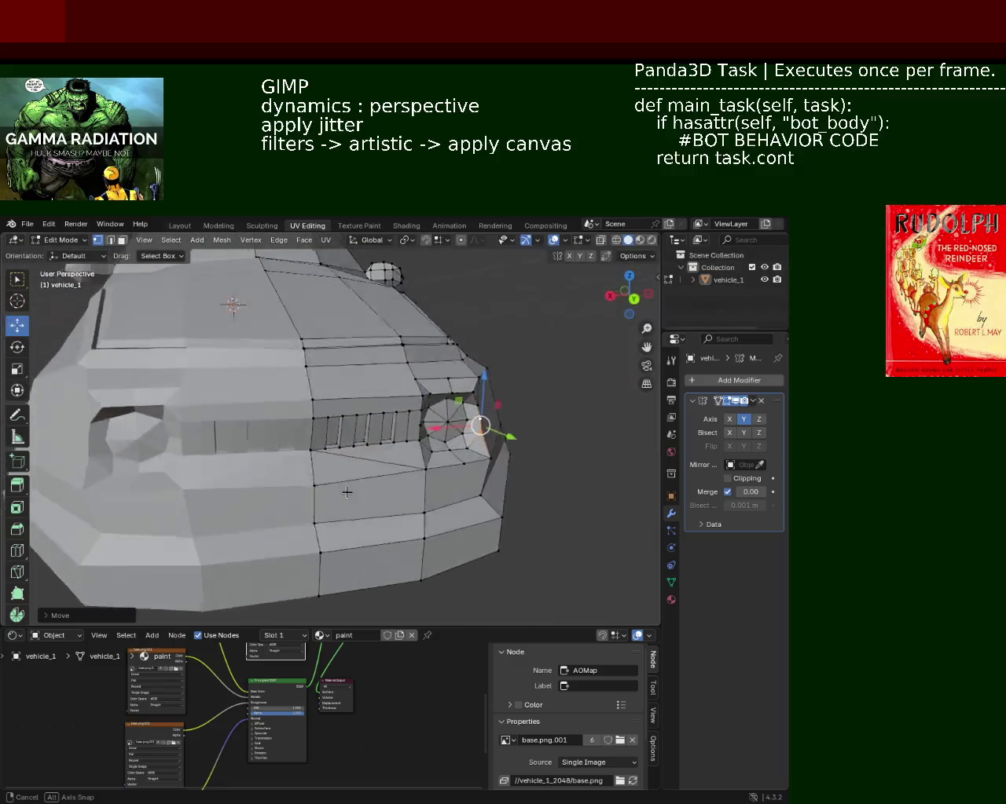
{"action": "middle_click_drag", "start_coordinate": [375, 473], "coordinate": [87, 300]}
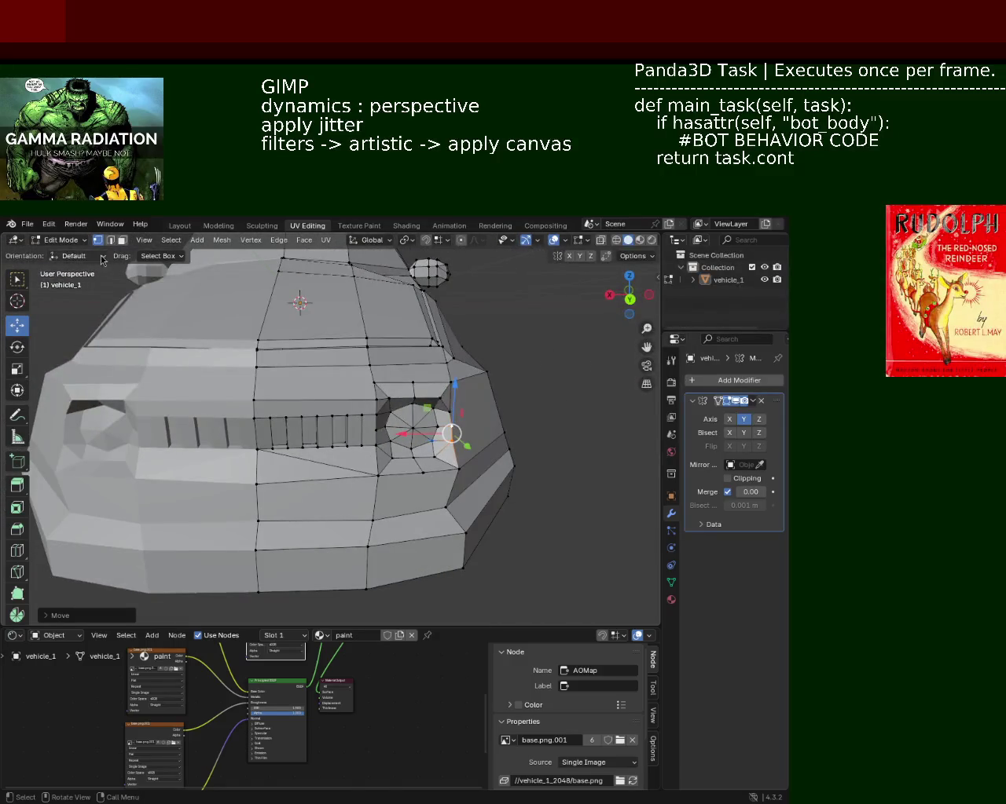